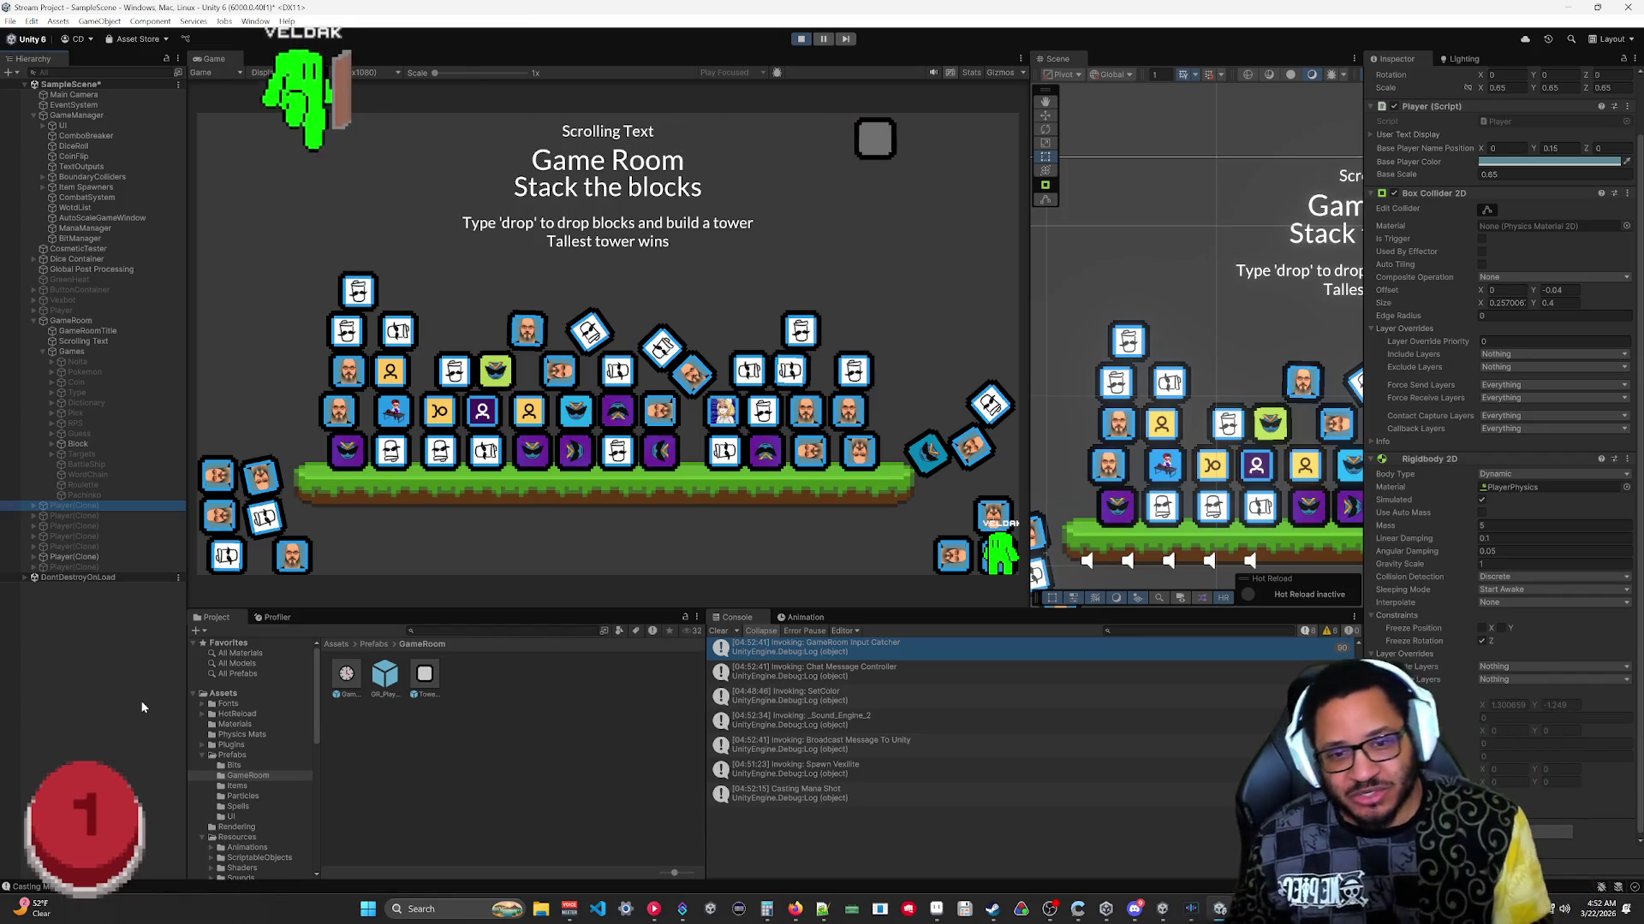
Open the TowerBlock prefab, return to the main scene, and stop Play mode.
{"action": "double_click", "coordinate": [425, 674]}
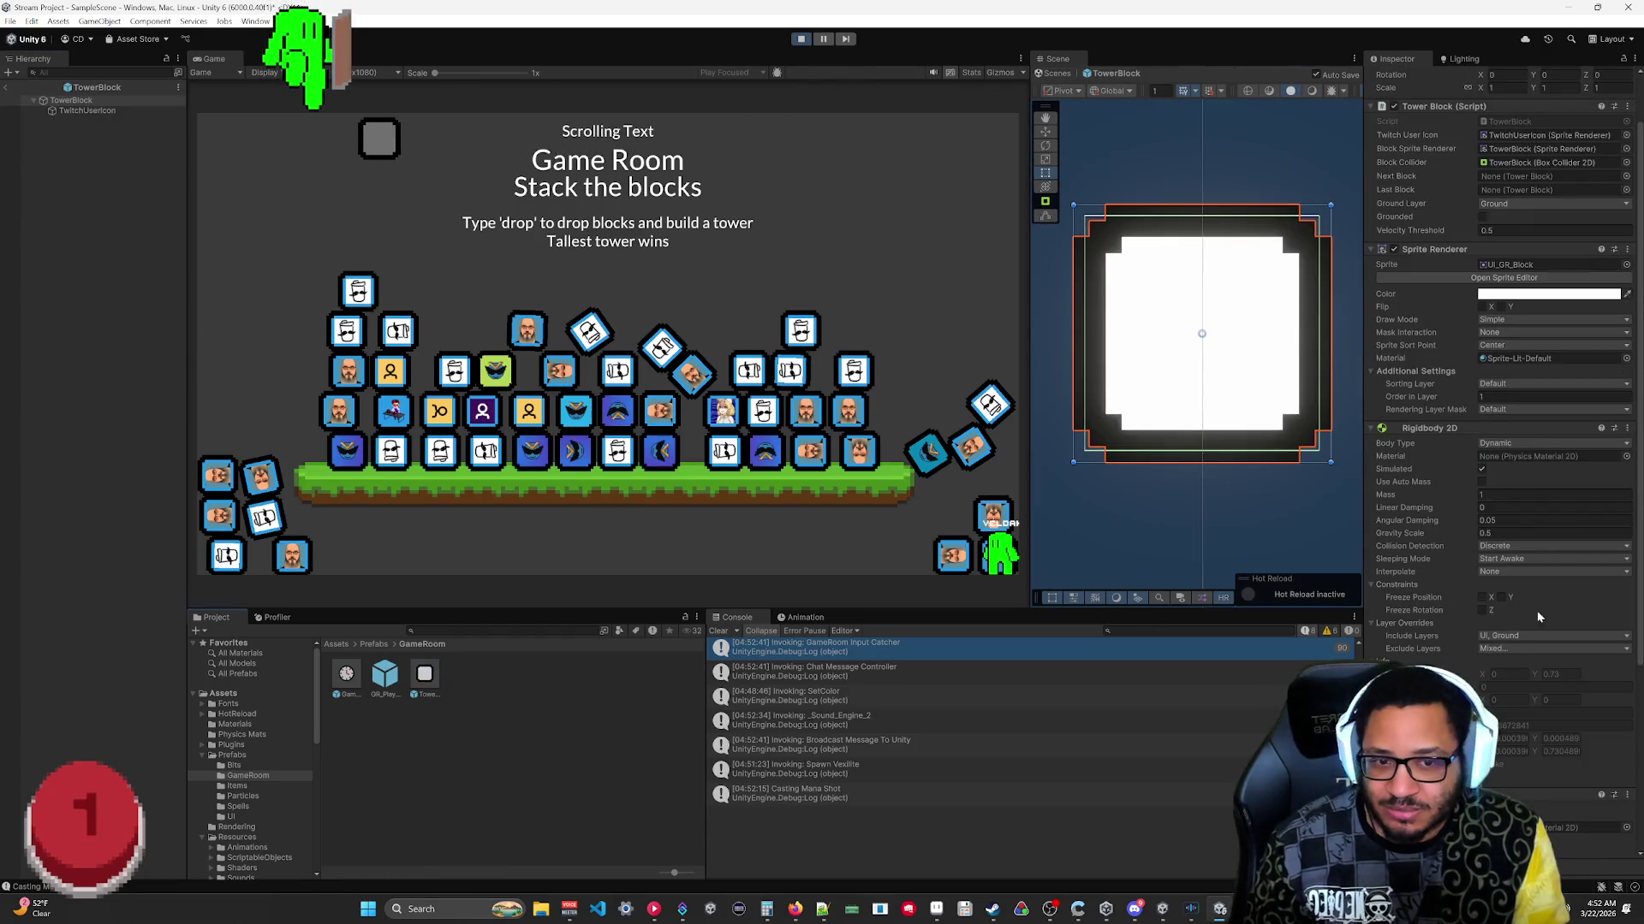
{"action": "left_click", "coordinate": [10, 88]}
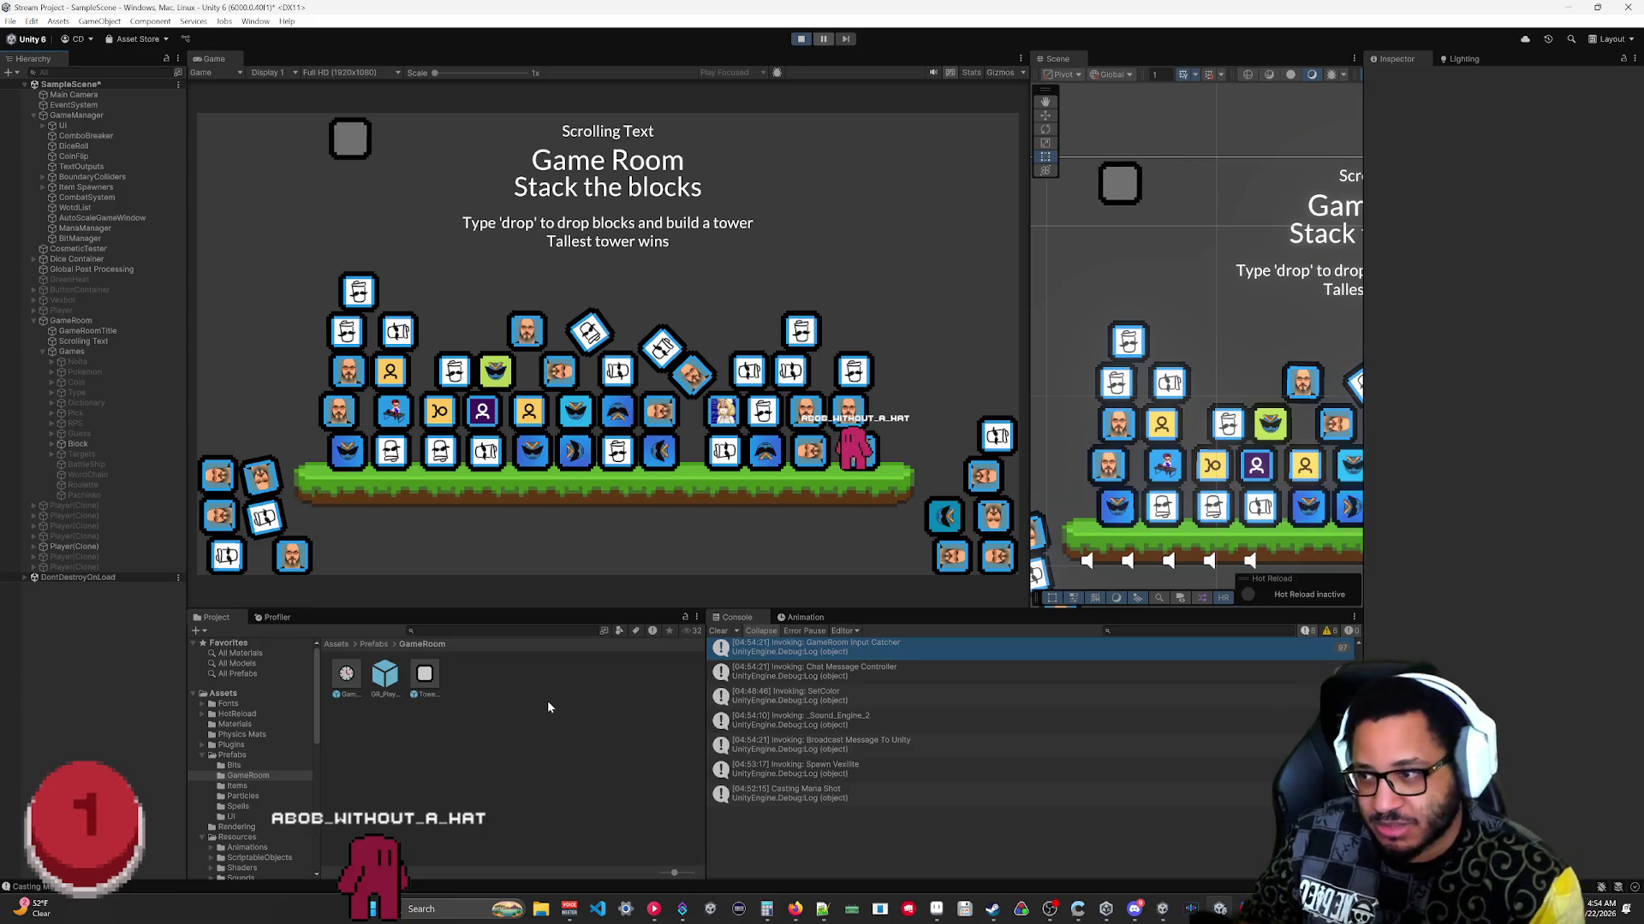
{"action": "left_click", "coordinate": [796, 42]}
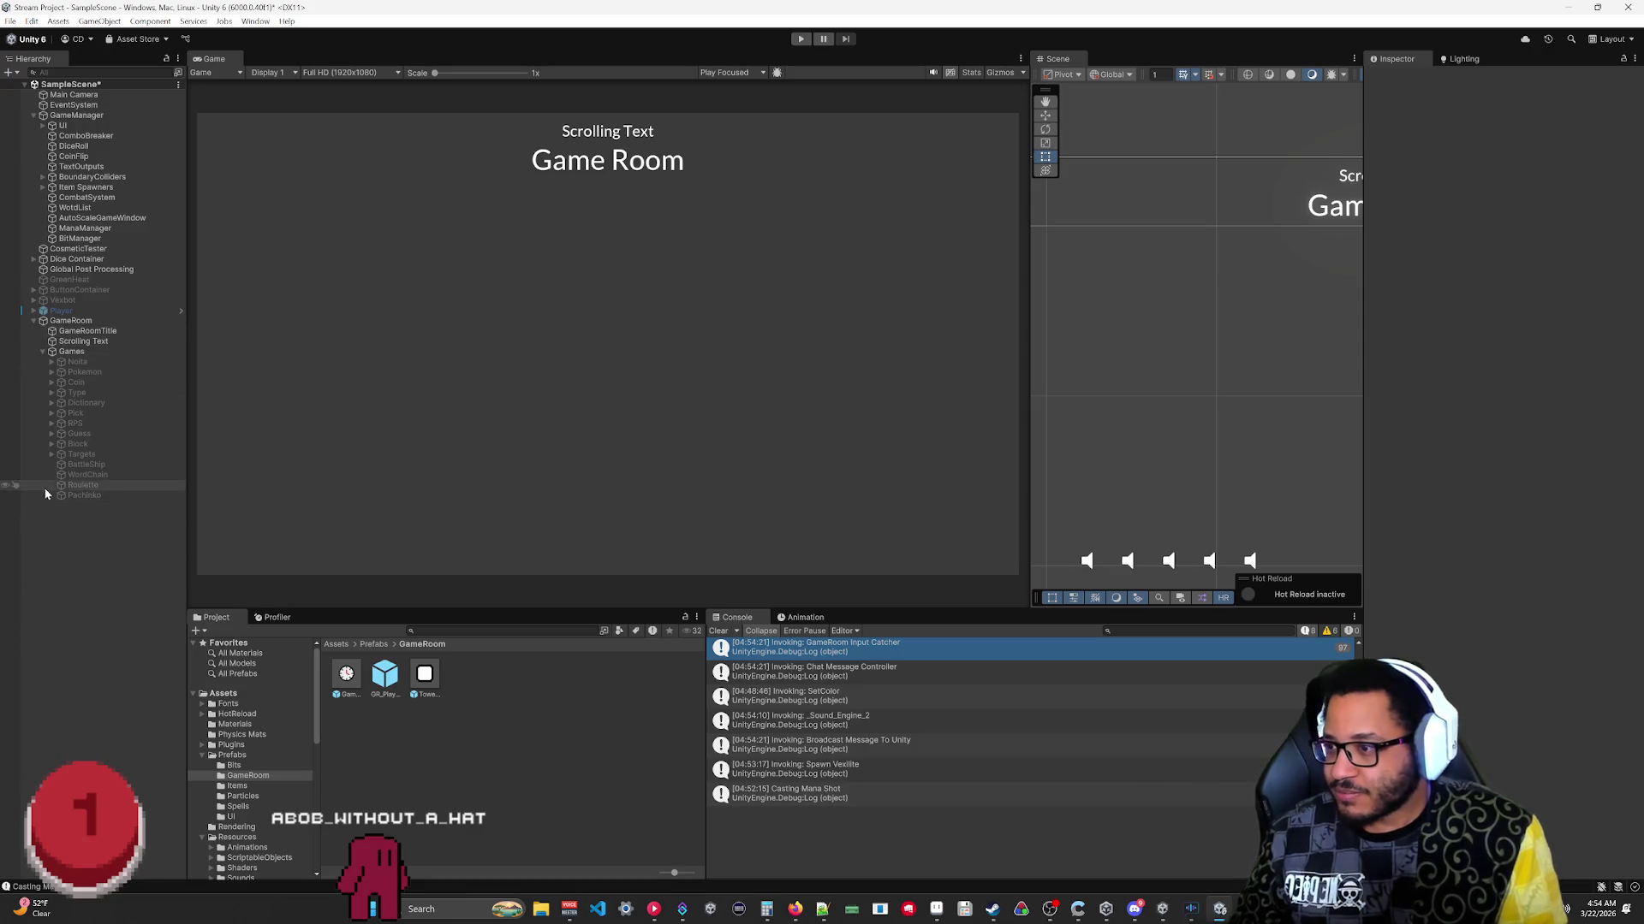
Create an empty object under Games, name it KingOfTheHill, and deactivate it.
{"action": "right_click", "coordinate": [64, 497]}
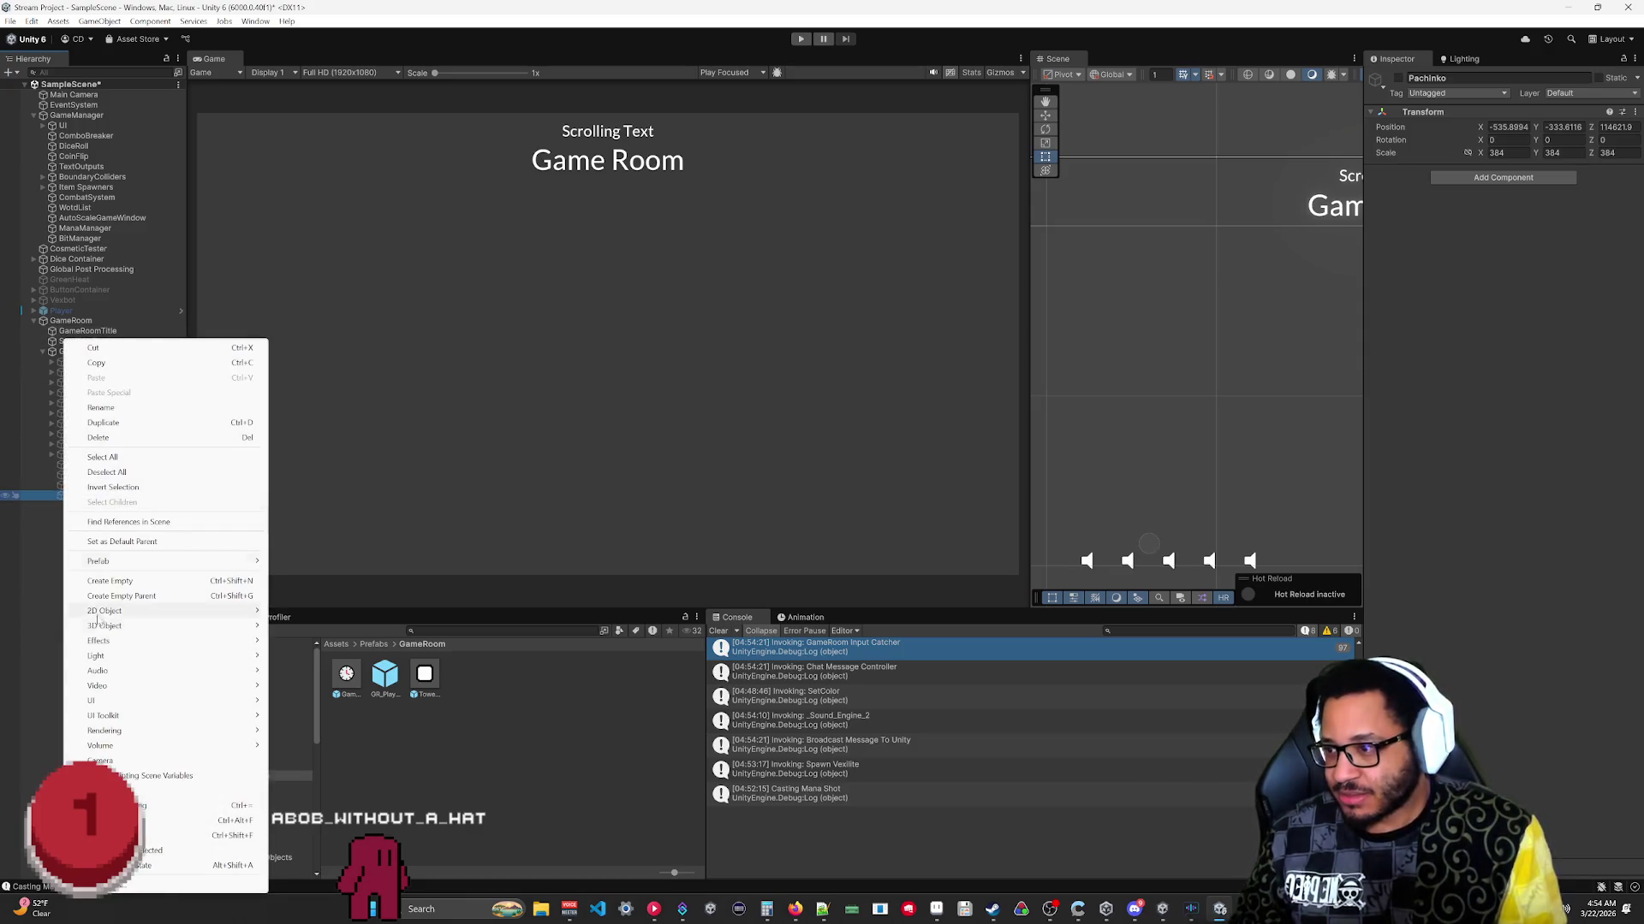
{"action": "left_click", "coordinate": [118, 583]}
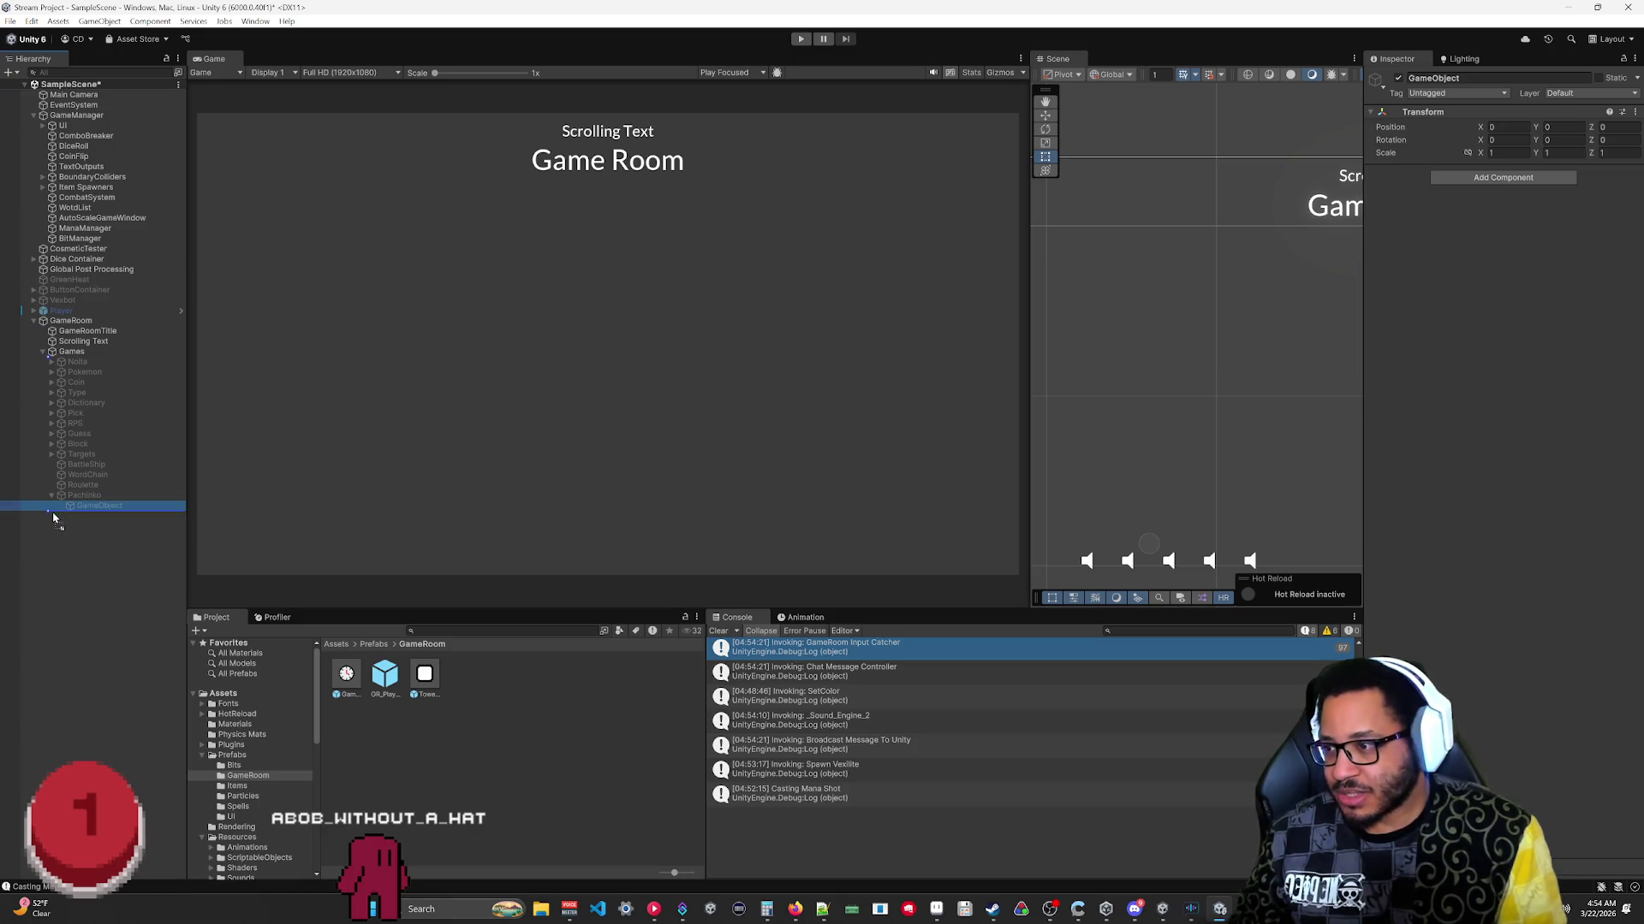
{"action": "left_click_drag", "start_coordinate": [50, 509], "coordinate": [84, 513]}
{"action": "left_click", "coordinate": [1412, 78]}
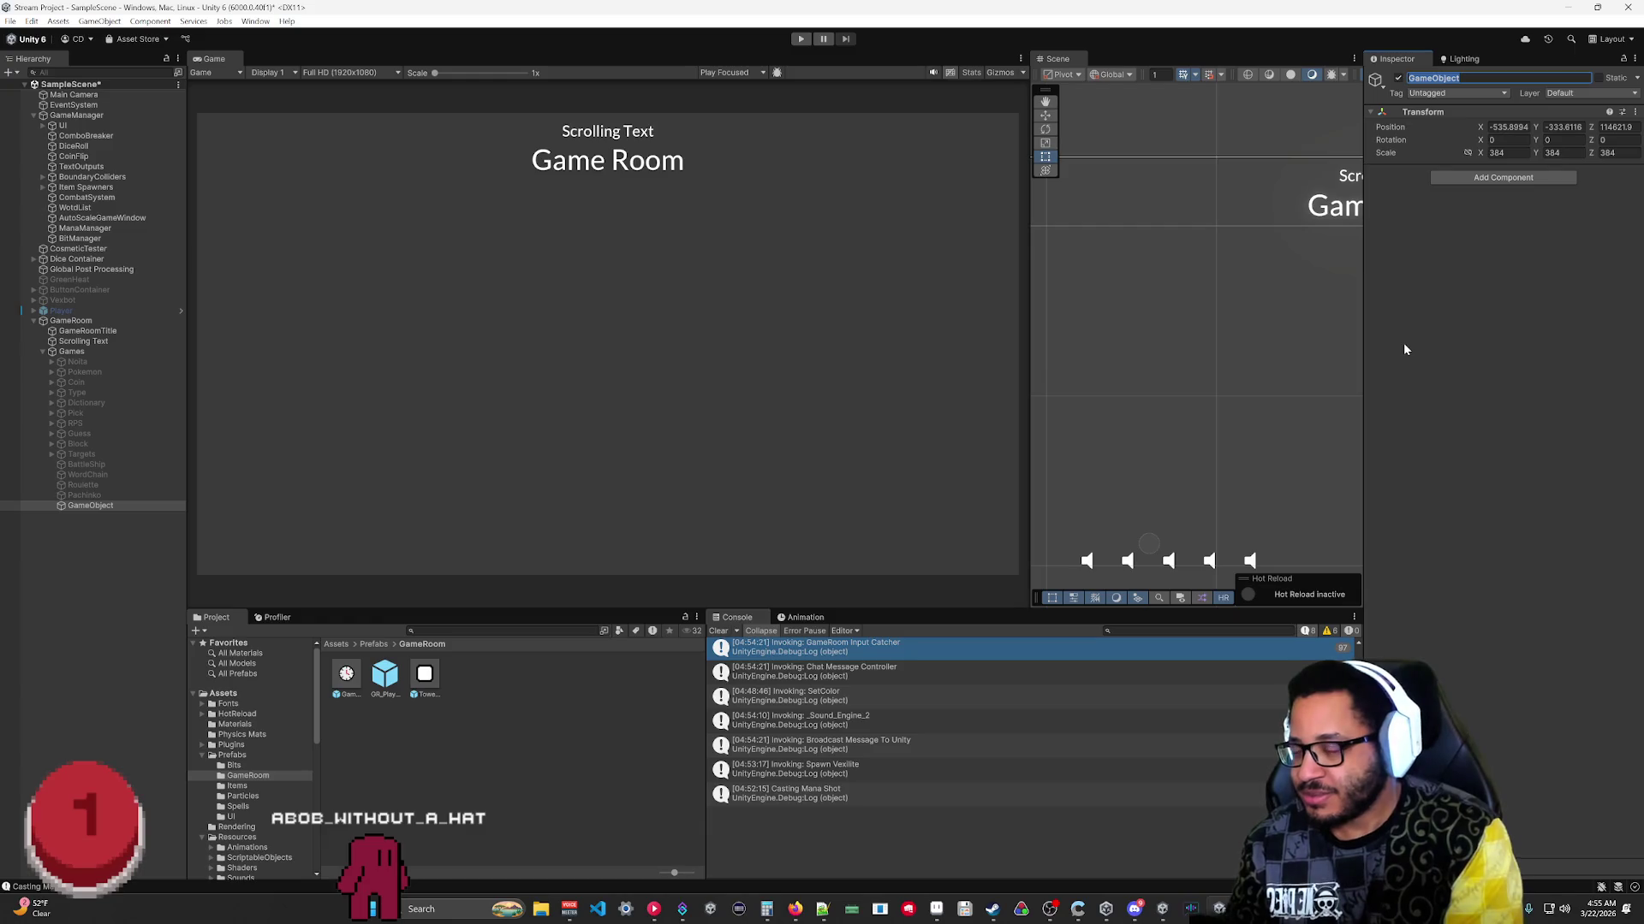
{"action": "type", "text": "King"}
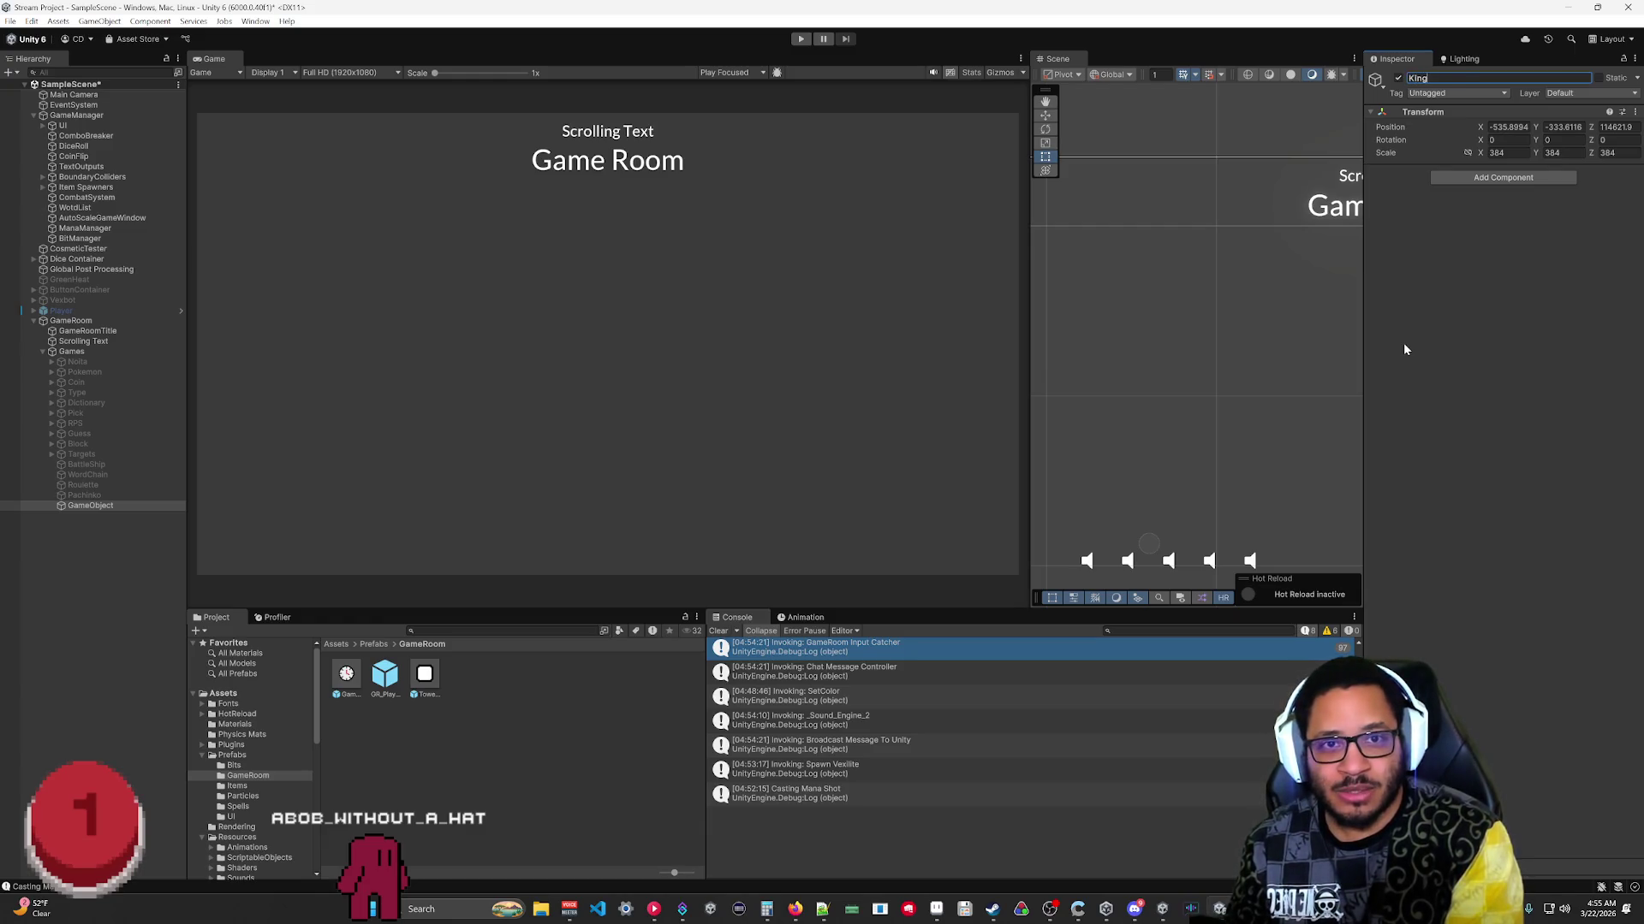
{"action": "type", "text": "OfTheHi"}
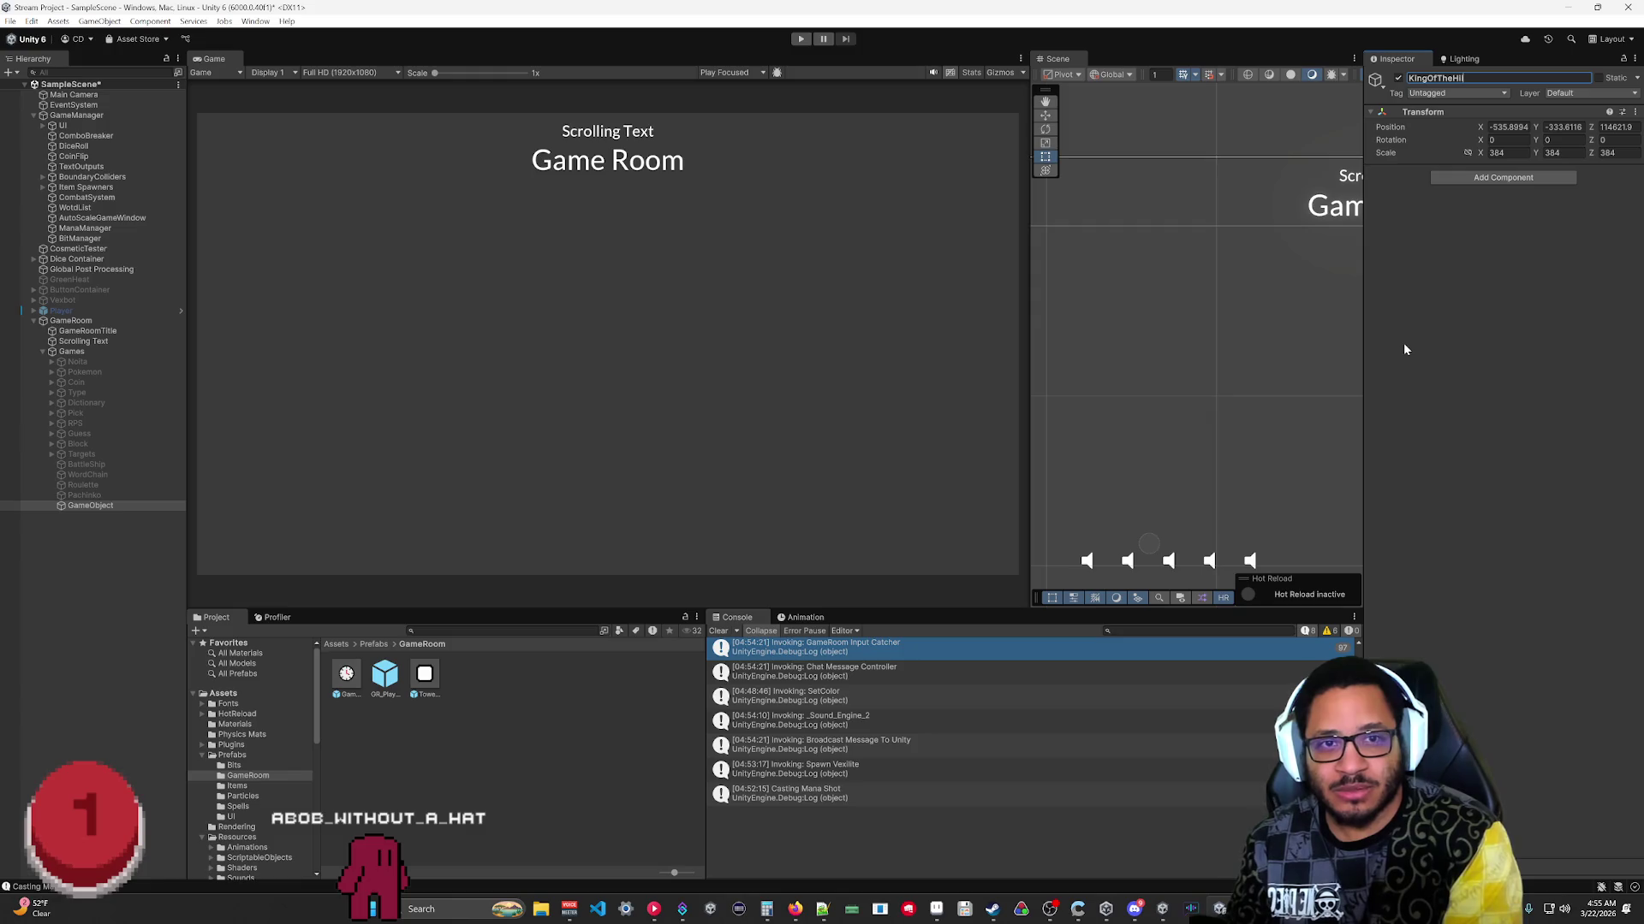
{"action": "type", "text": "l"}
{"action": "key", "text": "Return"}
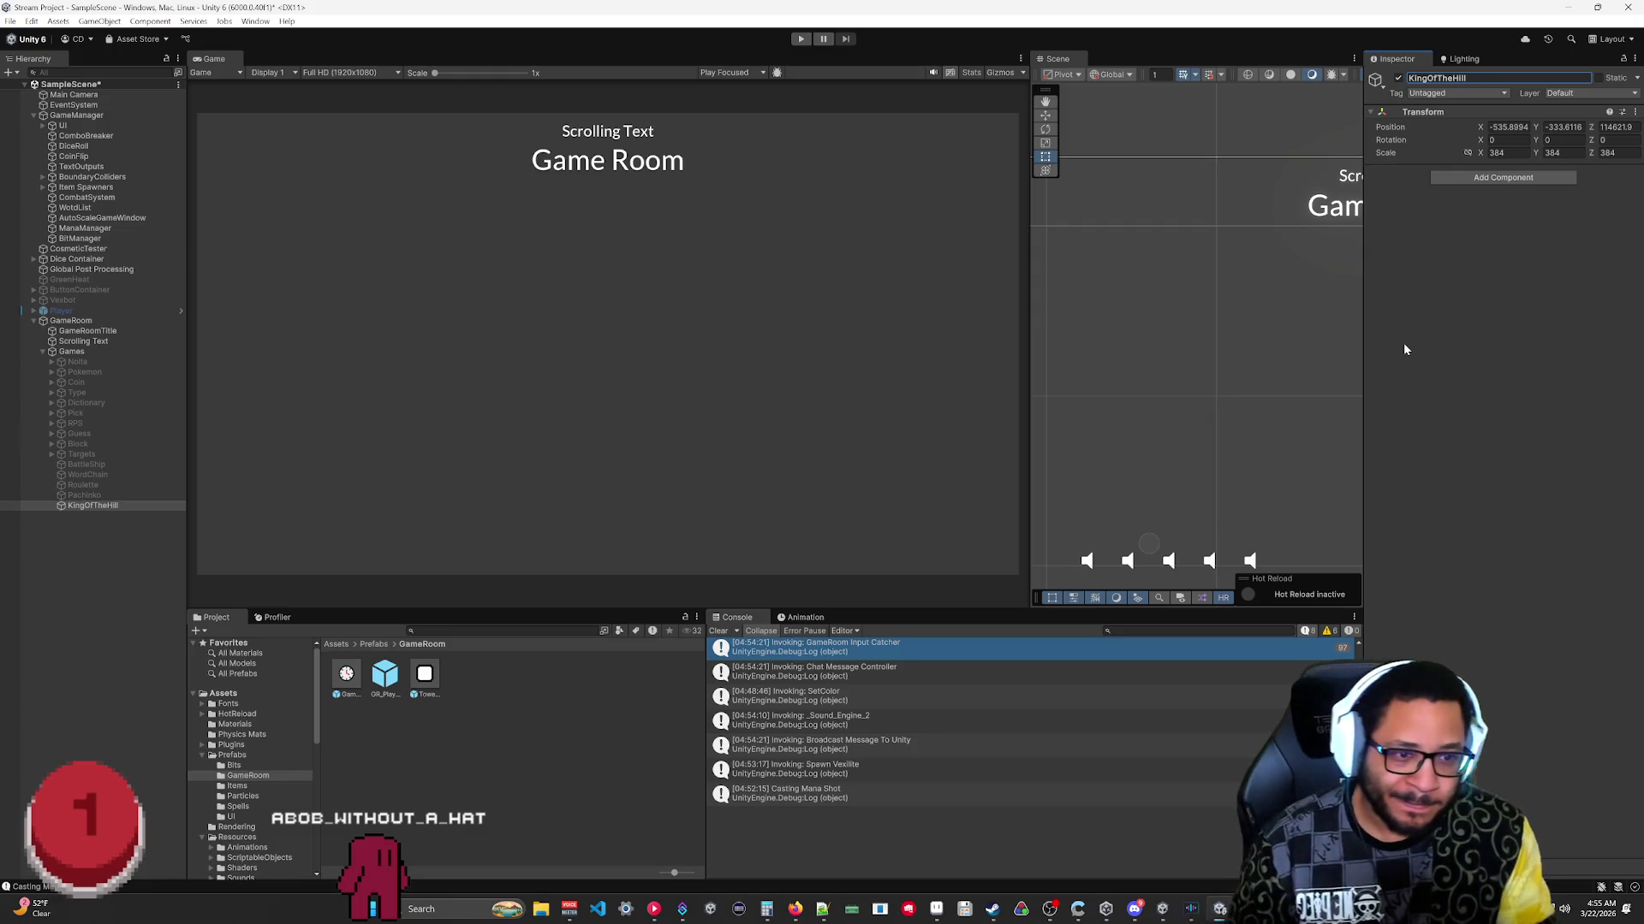
{"action": "left_click", "coordinate": [1398, 78]}
{"action": "left_click", "coordinate": [94, 506]}
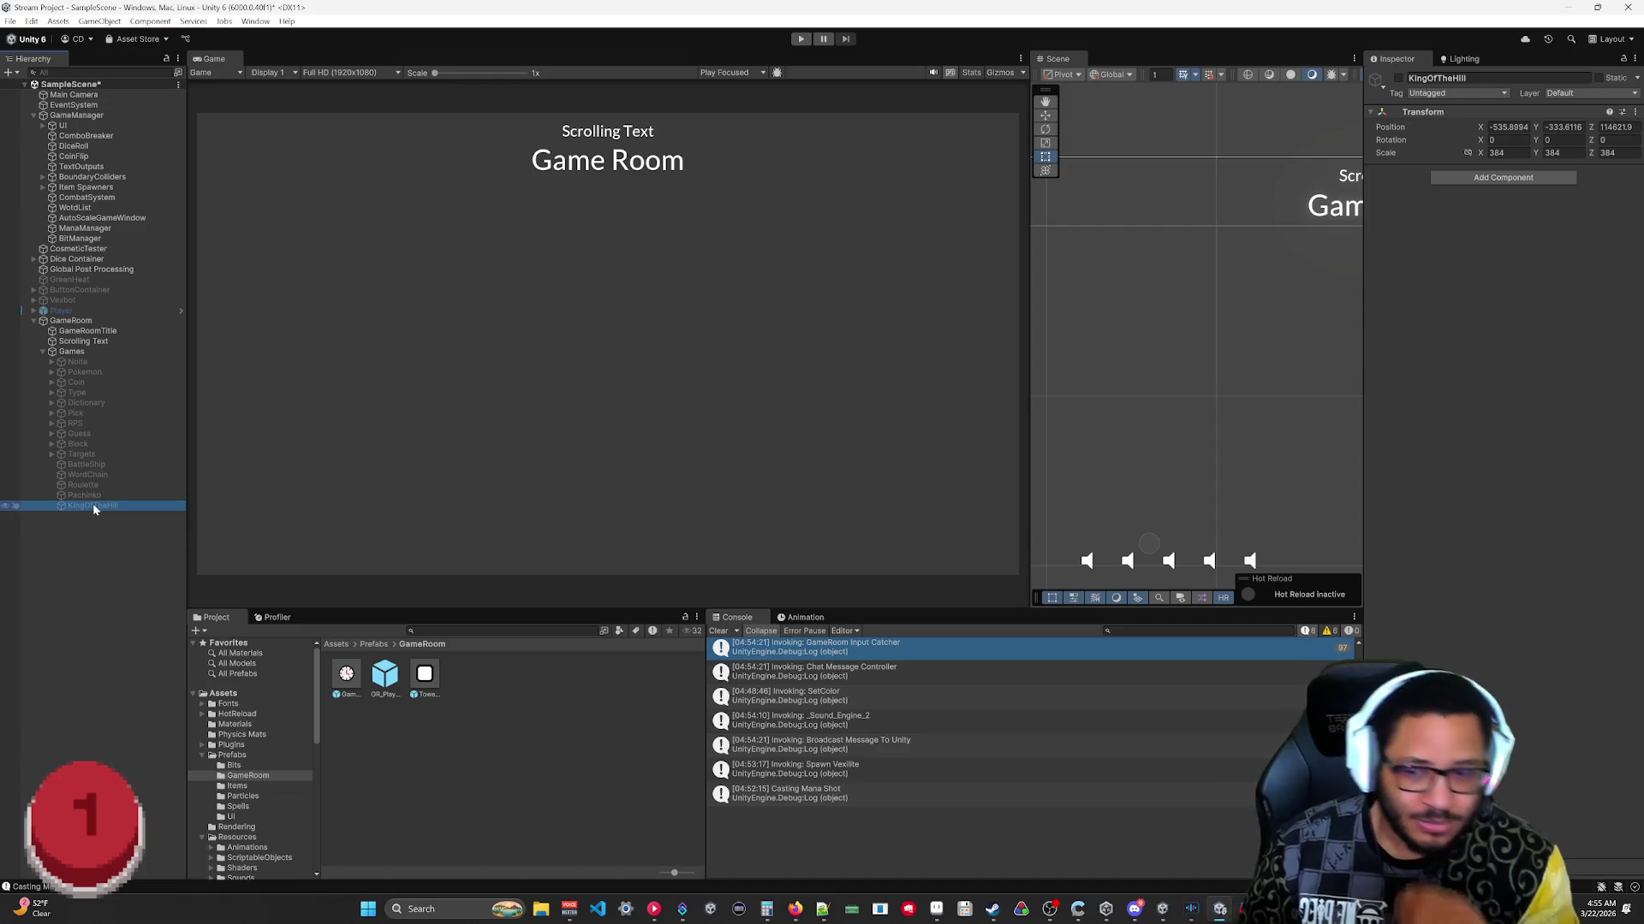
Sketch a small standing figure, two rings, an arrowed path and a flat ring in Paint.
{"action": "left_click", "coordinate": [1220, 910]}
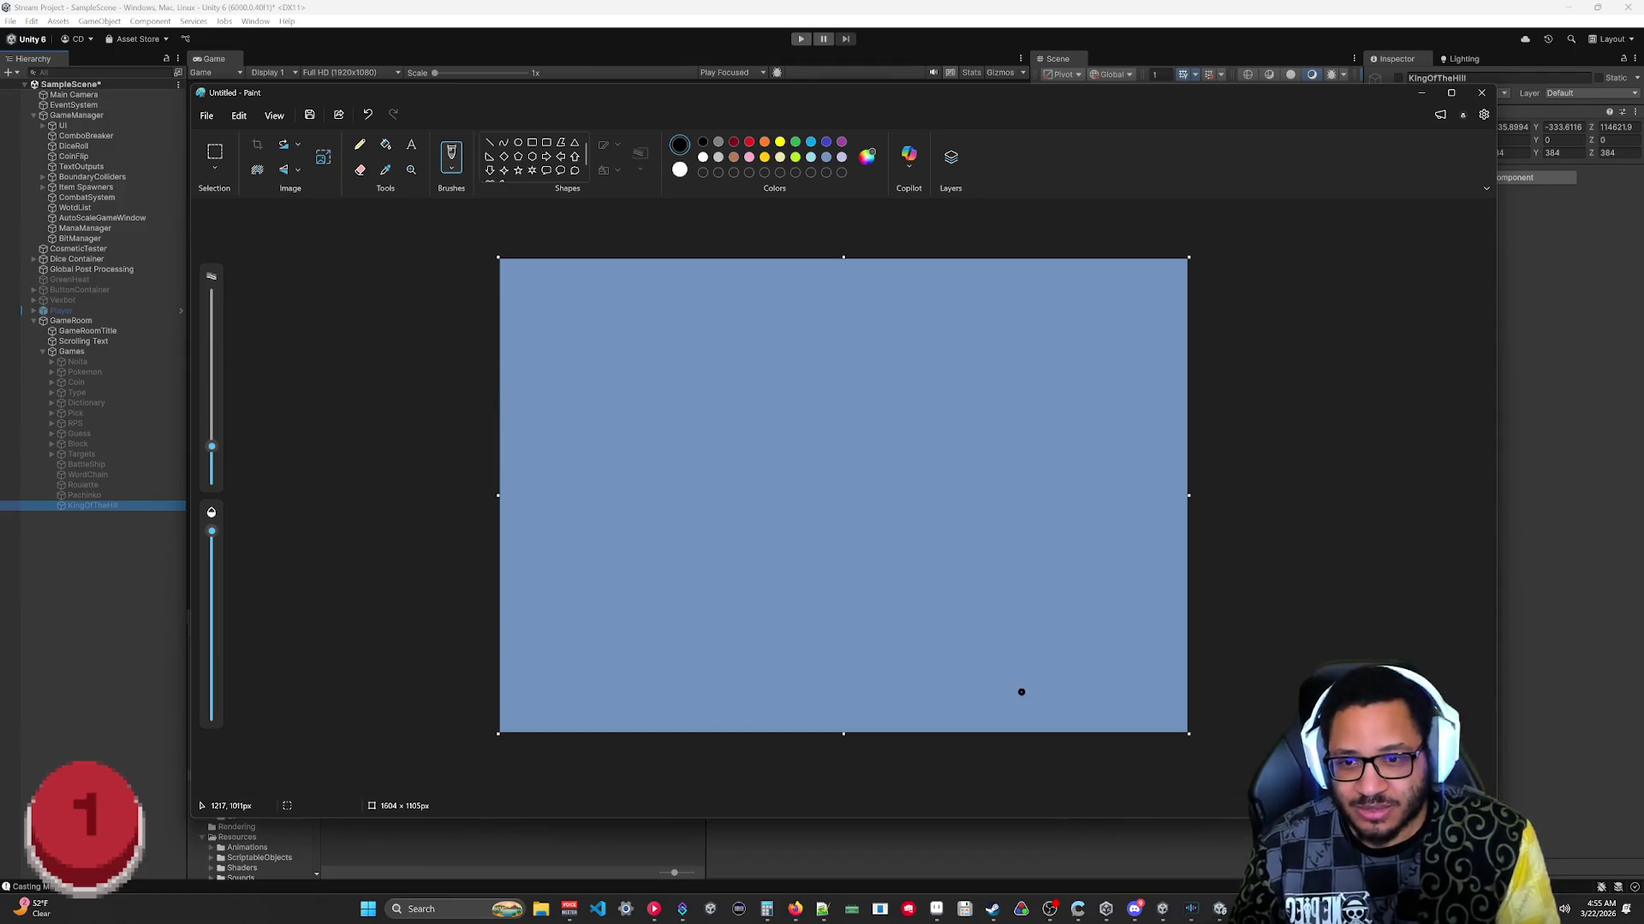
{"action": "mouse_move", "coordinate": [1031, 667]}
{"action": "left_mouse_down"}
{"action": "mouse_move", "coordinate": [1065, 726]}
{"action": "mouse_move", "coordinate": [1042, 706]}
{"action": "mouse_move", "coordinate": [1034, 731]}
{"action": "left_mouse_up"}
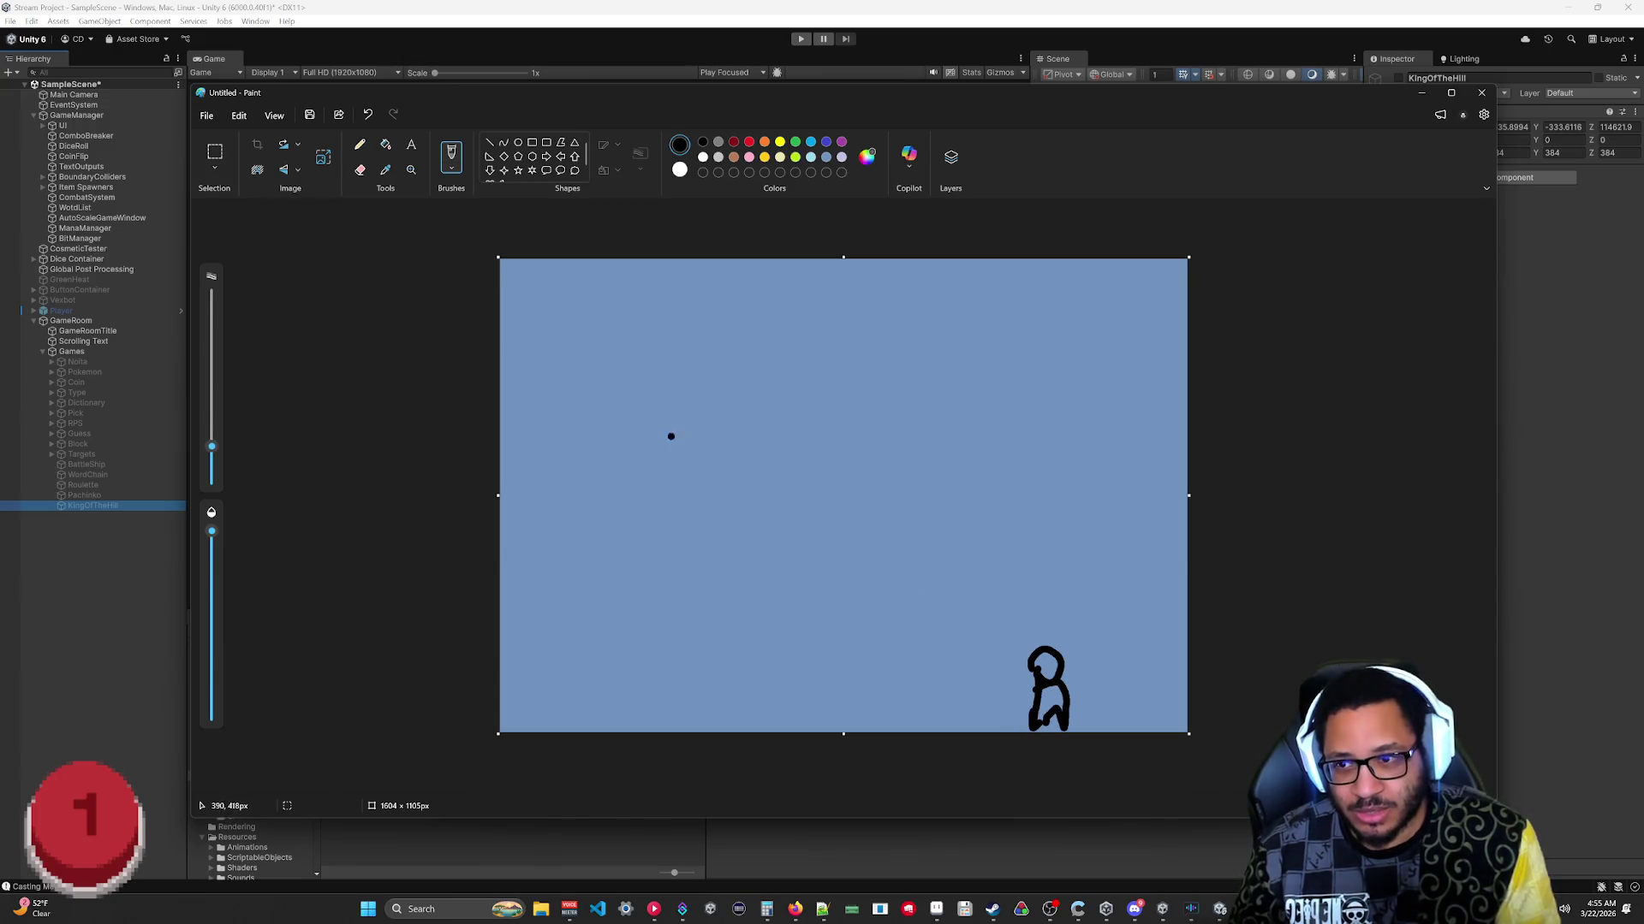
{"action": "mouse_move", "coordinate": [675, 373]}
{"action": "left_mouse_down"}
{"action": "mouse_move", "coordinate": [633, 441]}
{"action": "mouse_move", "coordinate": [676, 376]}
{"action": "mouse_move", "coordinate": [629, 424]}
{"action": "mouse_move", "coordinate": [667, 388]}
{"action": "left_mouse_up"}
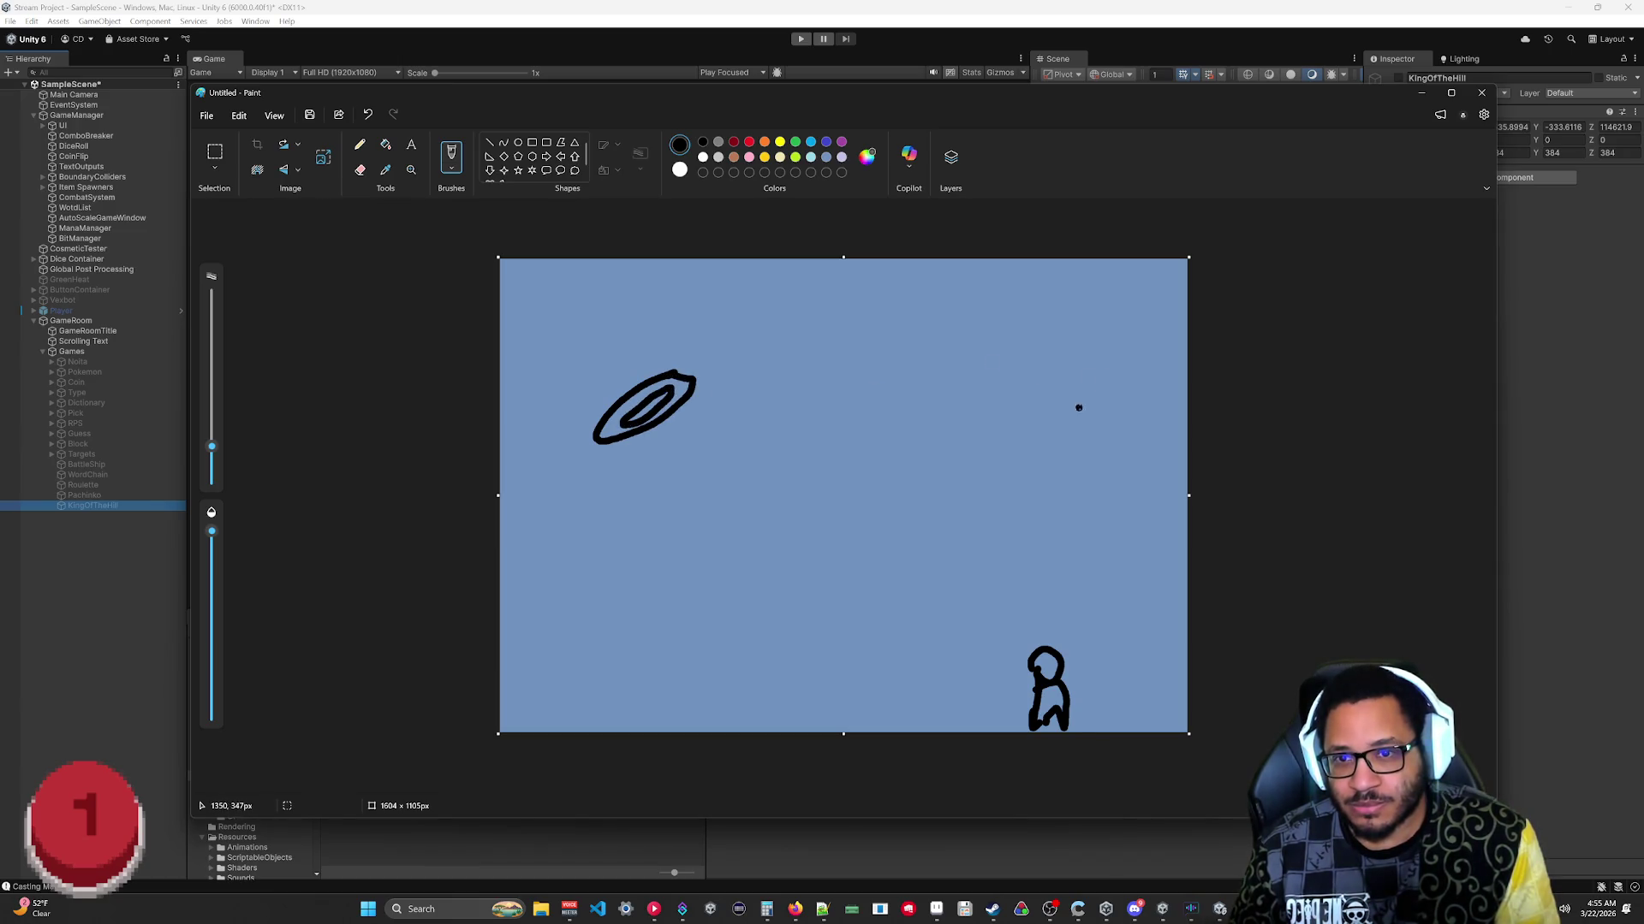
{"action": "mouse_move", "coordinate": [1078, 407]}
{"action": "left_mouse_down"}
{"action": "mouse_move", "coordinate": [1072, 332]}
{"action": "mouse_move", "coordinate": [1079, 410]}
{"action": "mouse_move", "coordinate": [1066, 354]}
{"action": "mouse_move", "coordinate": [1081, 388]}
{"action": "left_mouse_up"}
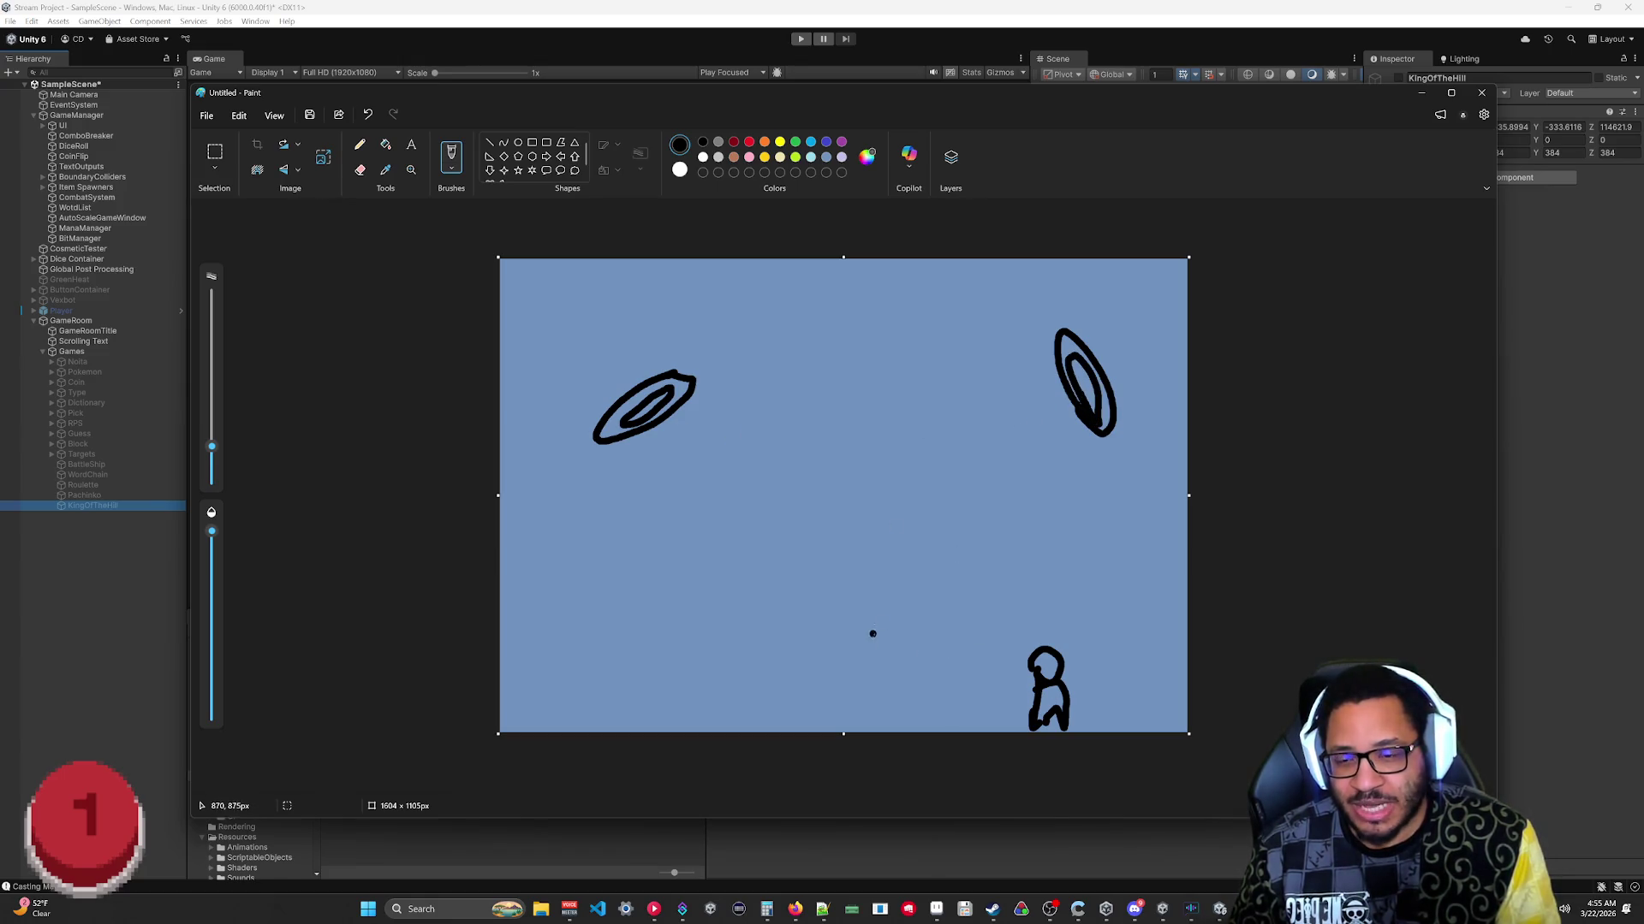
{"action": "left_click_drag", "start_coordinate": [861, 676], "coordinate": [587, 313]}
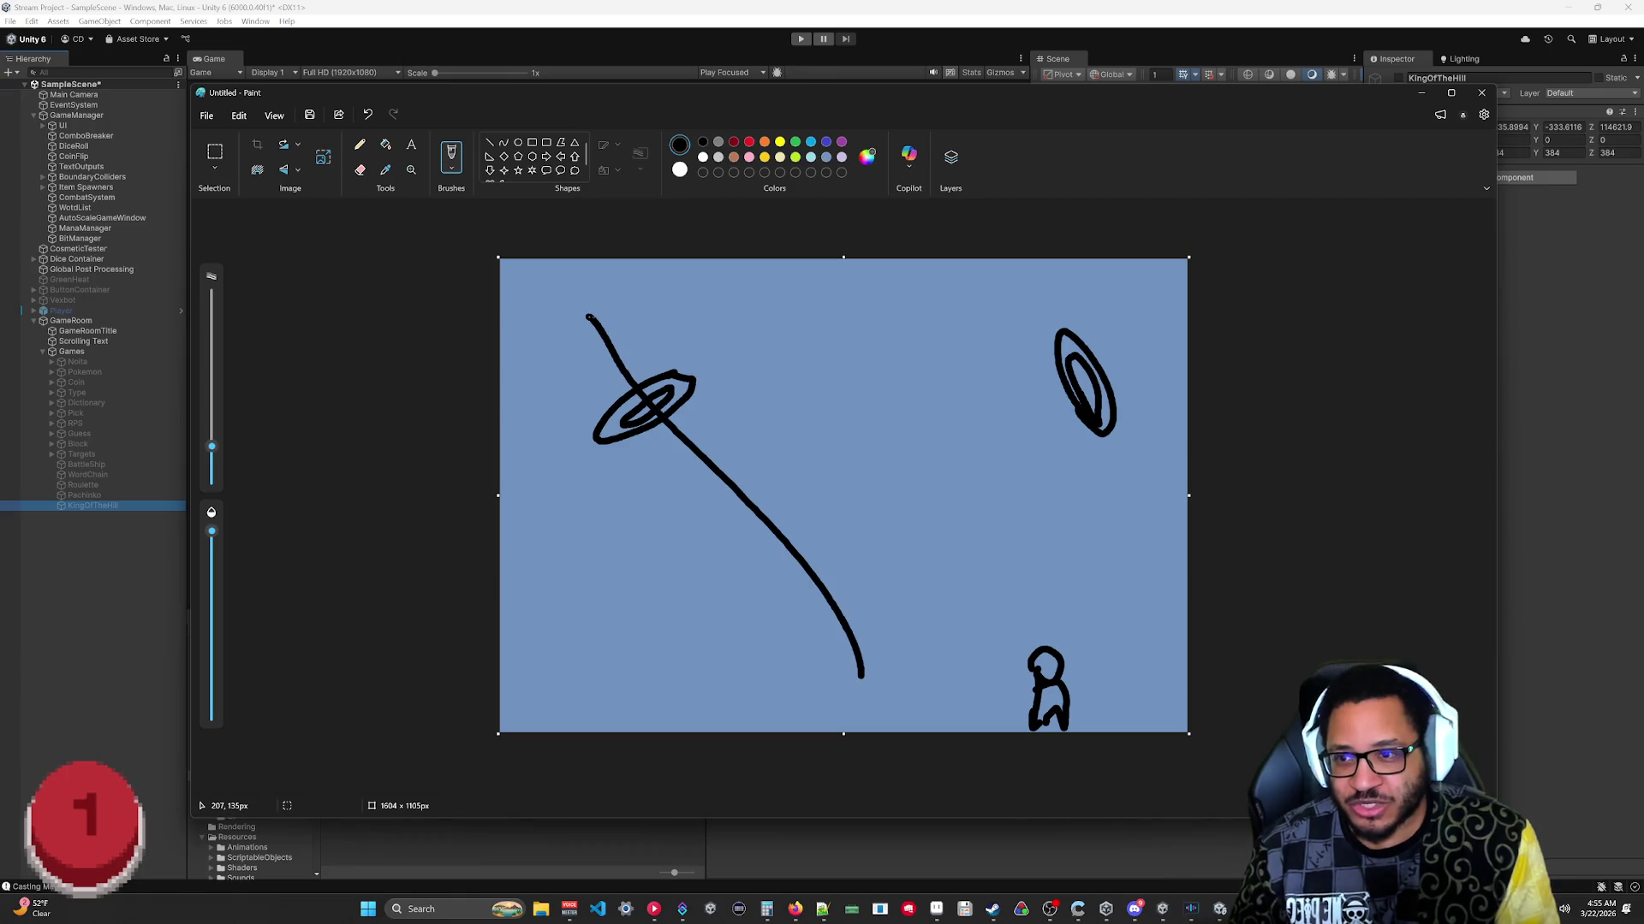
{"action": "left_click_drag", "start_coordinate": [563, 371], "coordinate": [706, 345]}
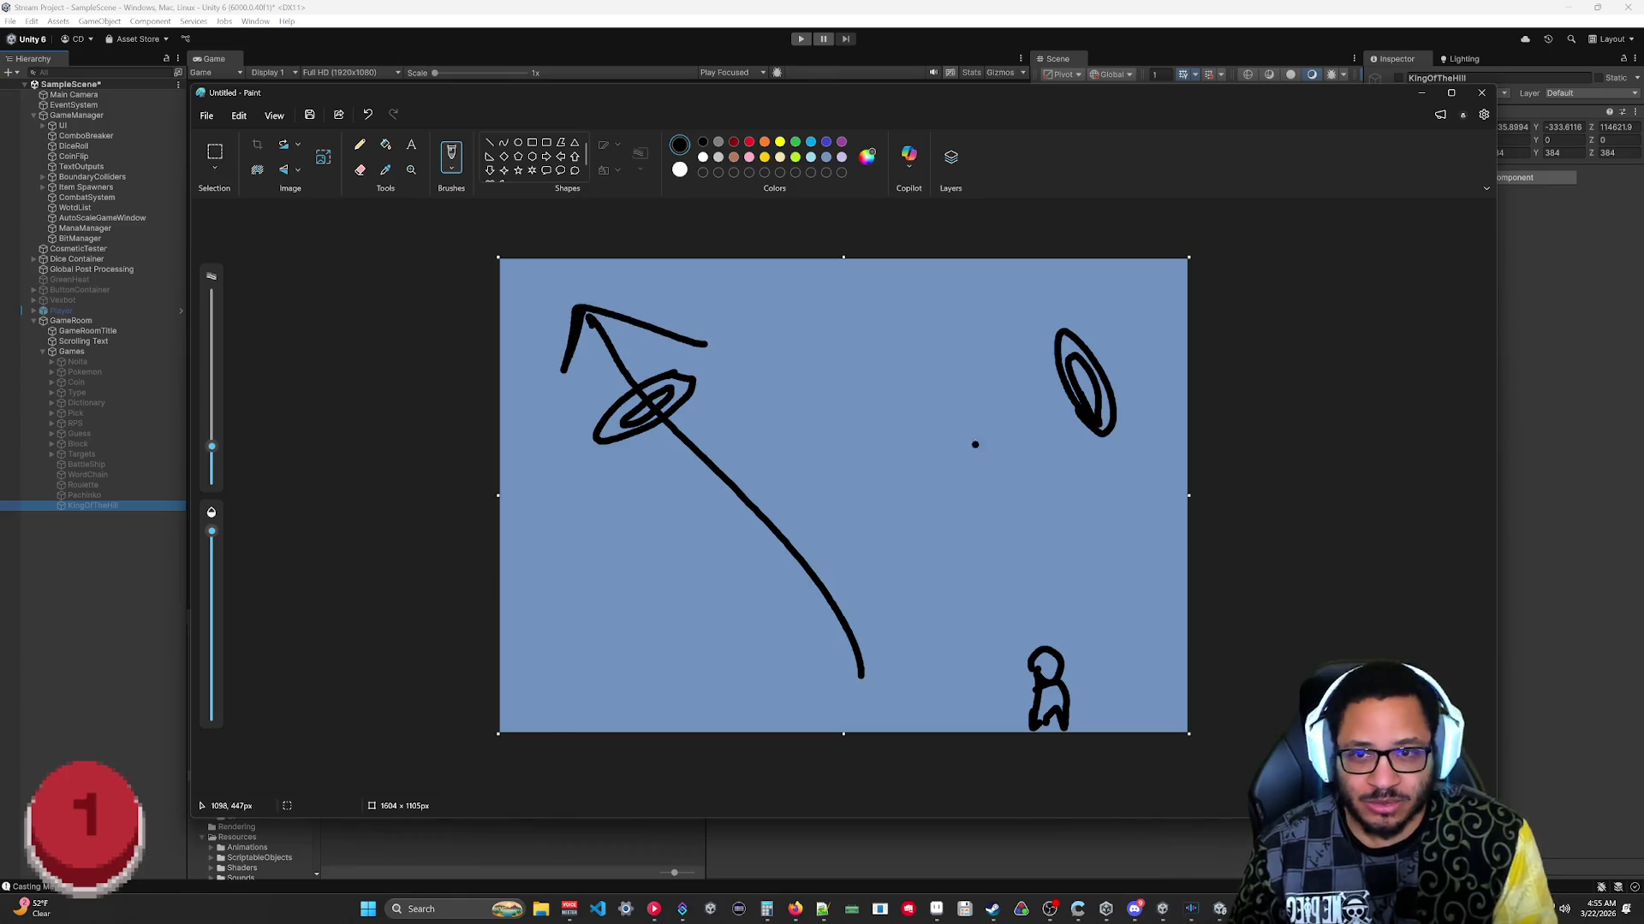
{"action": "mouse_move", "coordinate": [869, 523]}
{"action": "left_mouse_down"}
{"action": "mouse_move", "coordinate": [1055, 508]}
{"action": "mouse_move", "coordinate": [871, 518]}
{"action": "mouse_move", "coordinate": [1027, 491]}
{"action": "mouse_move", "coordinate": [922, 503]}
{"action": "left_mouse_up"}
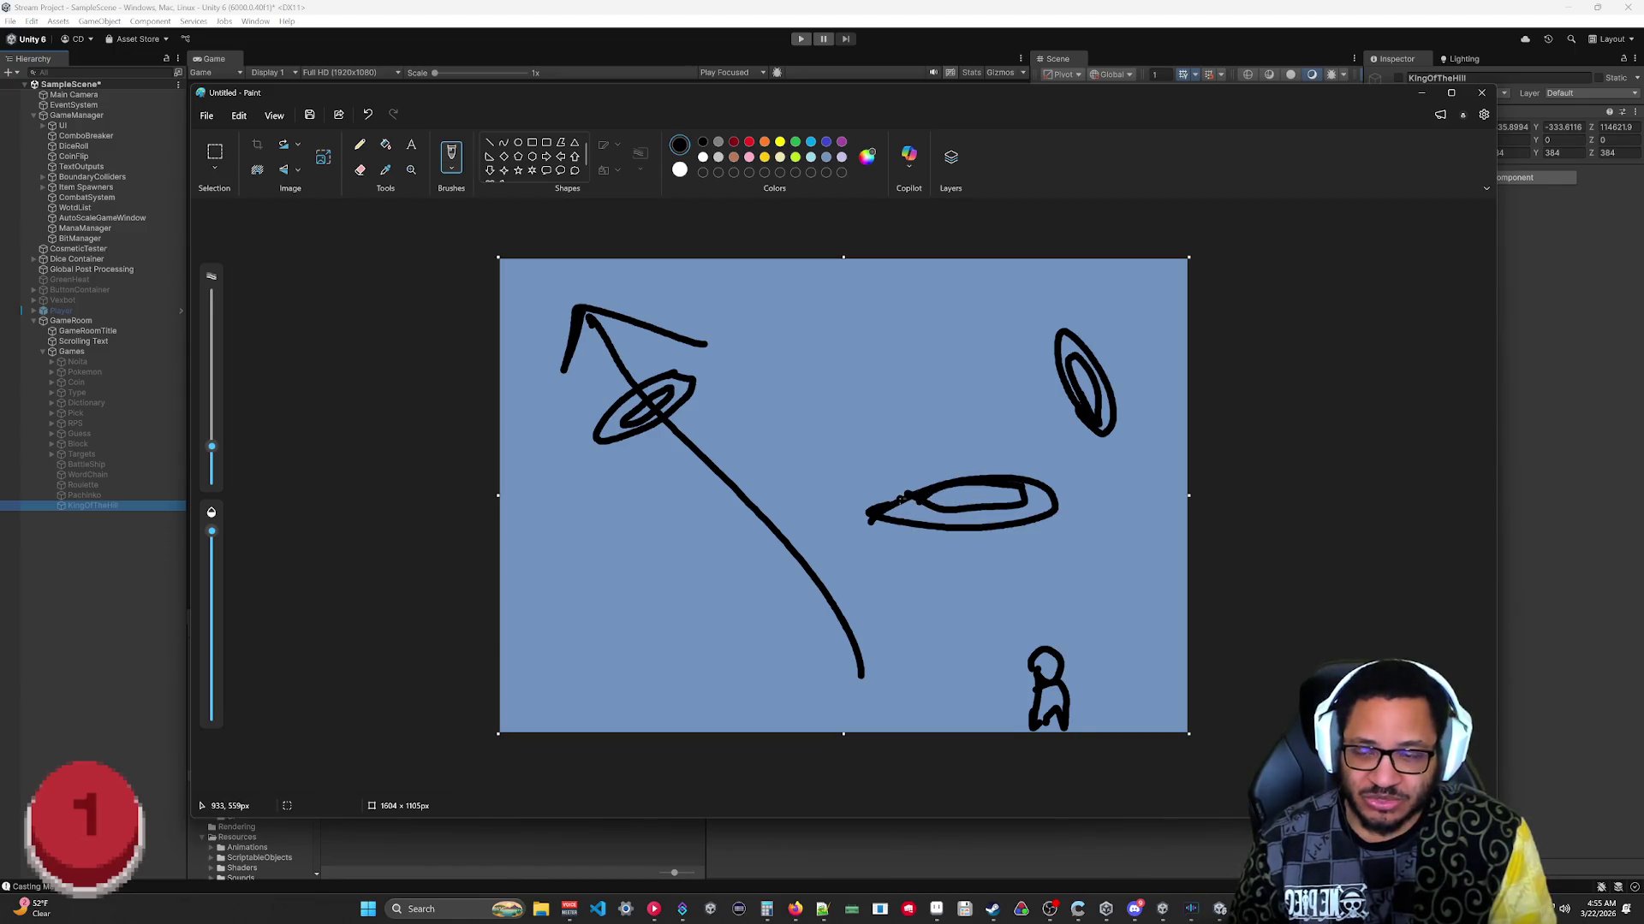
{"action": "mouse_move", "coordinate": [969, 641]}
{"action": "left_mouse_down"}
{"action": "mouse_move", "coordinate": [967, 676]}
{"action": "mouse_move", "coordinate": [907, 279]}
{"action": "left_mouse_up"}
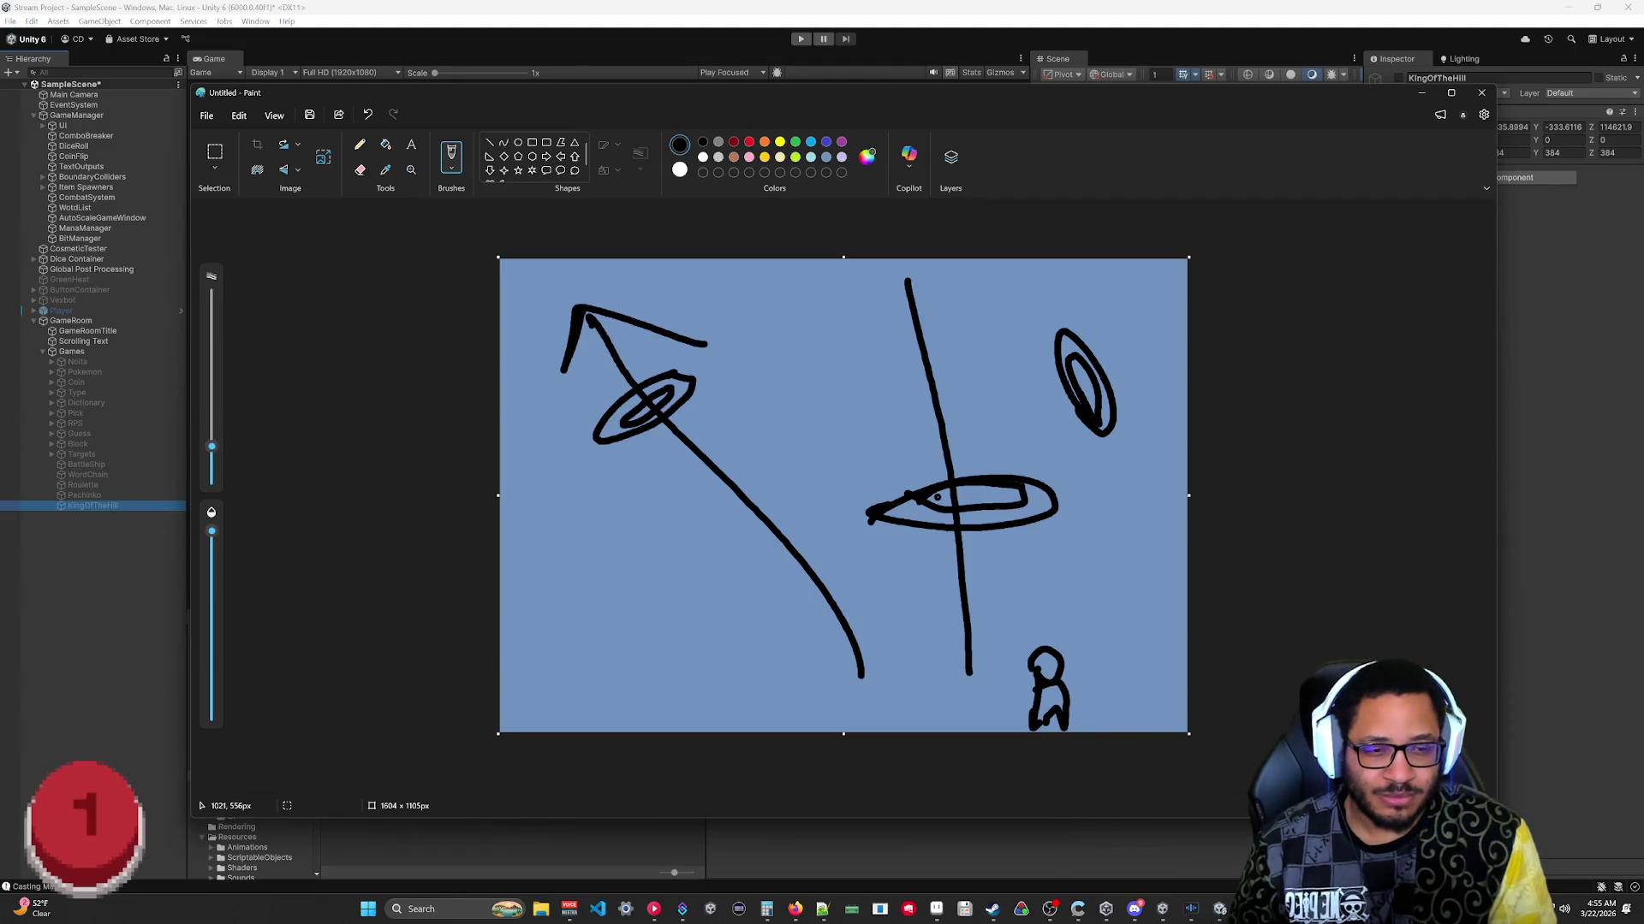
Undo the long vertical stroke, then add a loop, an arc and a tall arrowed line.
{"action": "left_click", "coordinate": [1585, 726]}
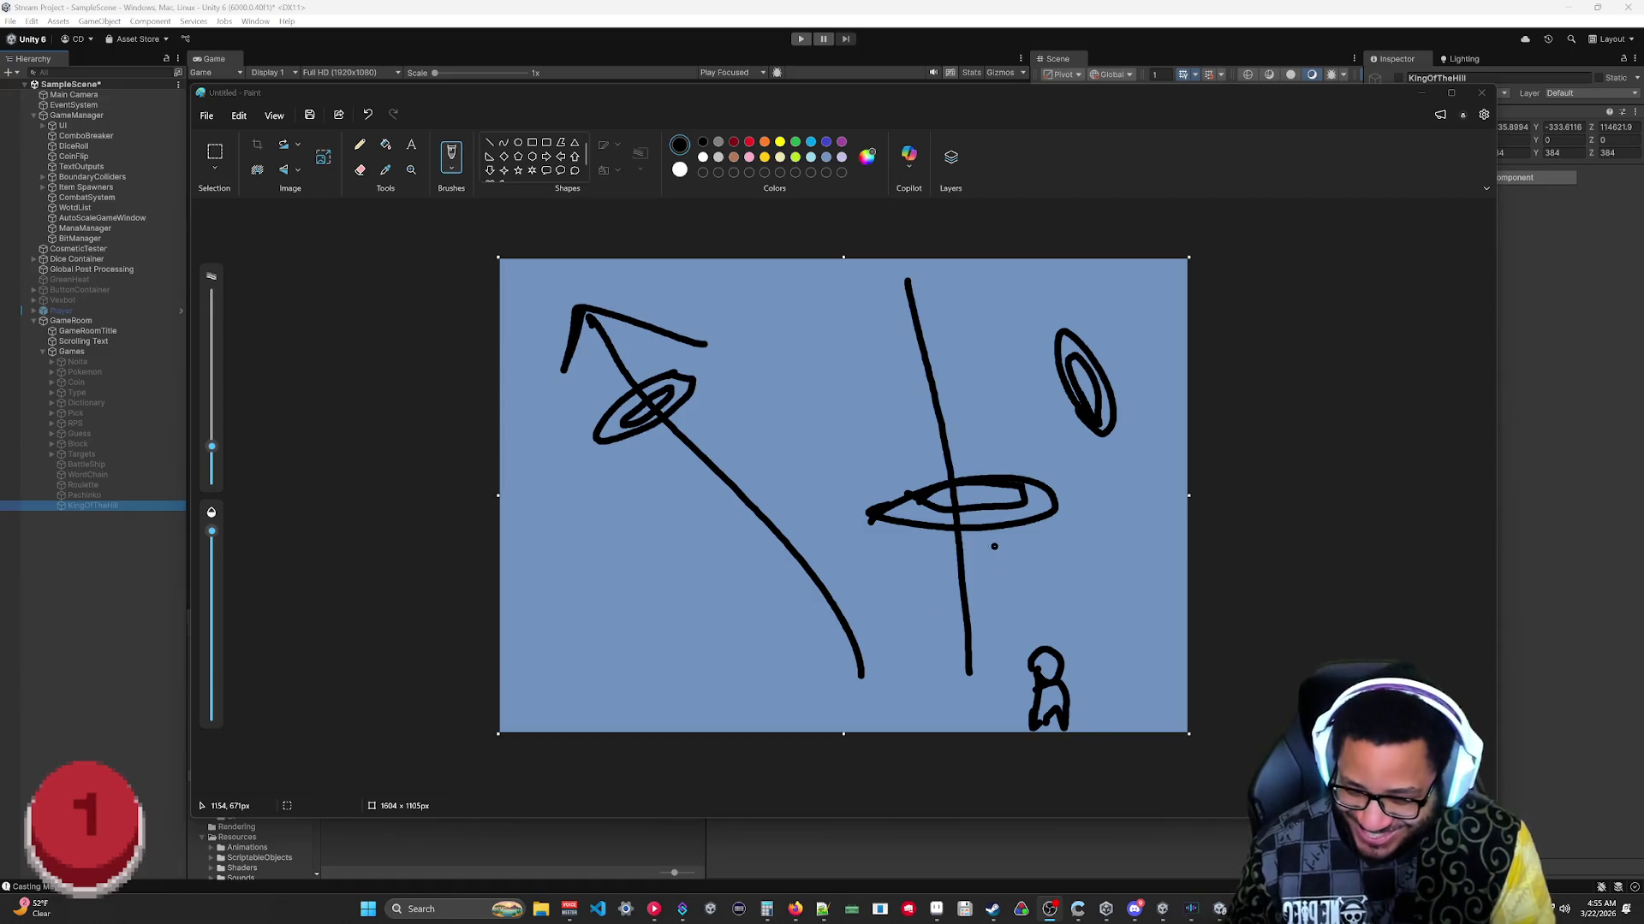
{"action": "left_click", "coordinate": [1395, 594]}
{"action": "key", "text": "ctrl+z"}
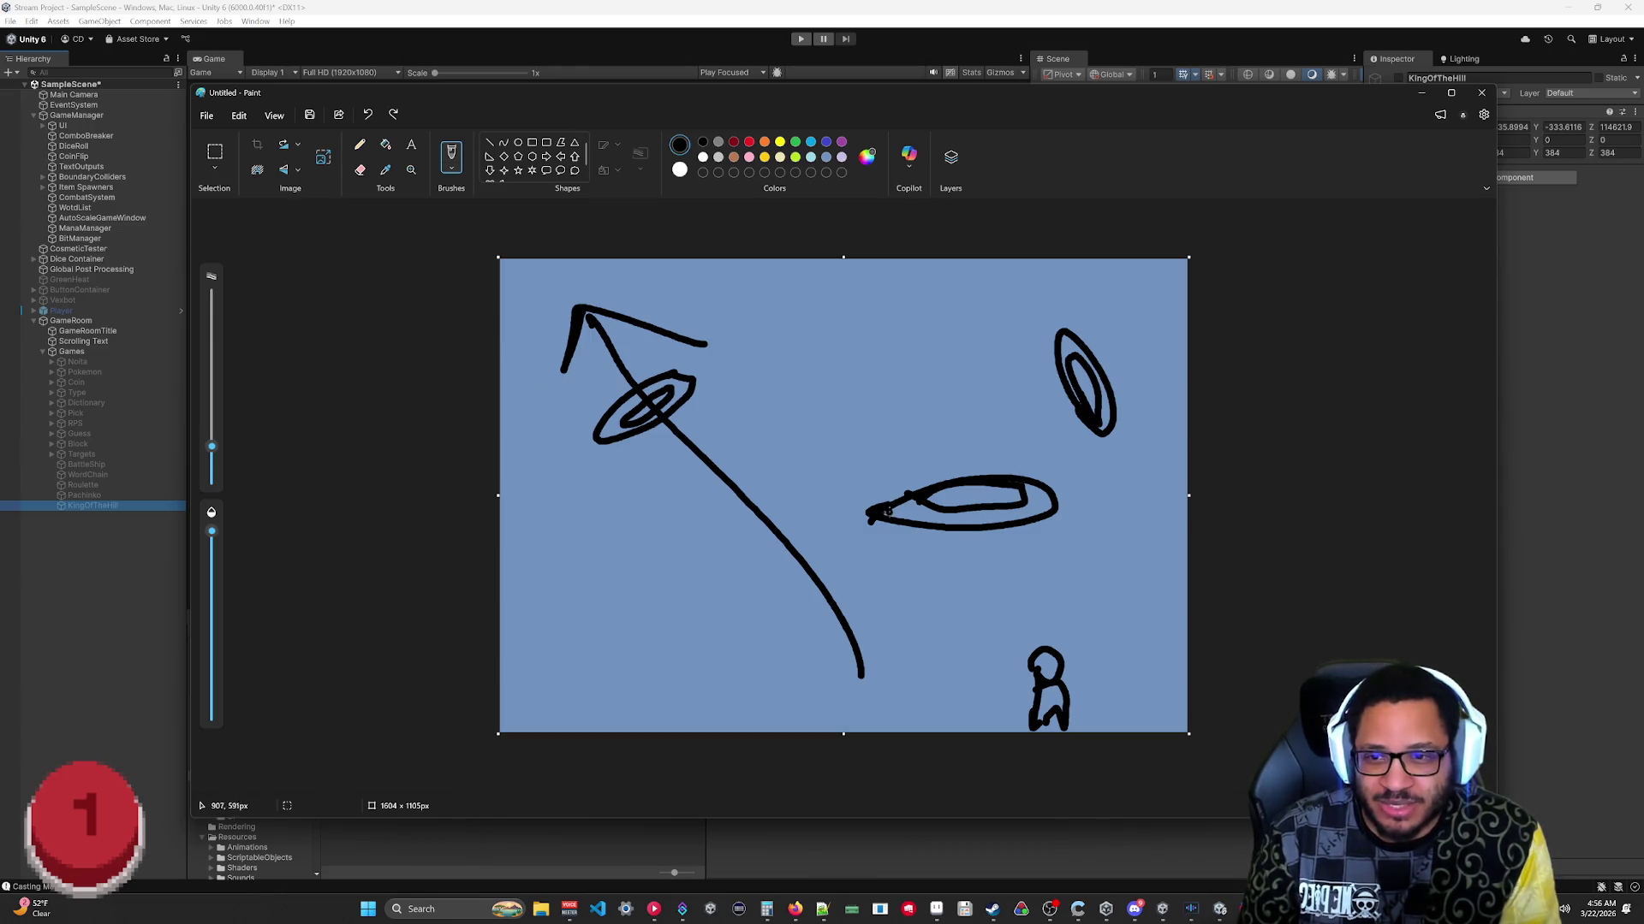
{"action": "mouse_move", "coordinate": [888, 511]}
{"action": "left_mouse_down"}
{"action": "mouse_move", "coordinate": [935, 485]}
{"action": "mouse_move", "coordinate": [1019, 485]}
{"action": "mouse_move", "coordinate": [869, 505]}
{"action": "mouse_move", "coordinate": [1023, 485]}
{"action": "left_mouse_up"}
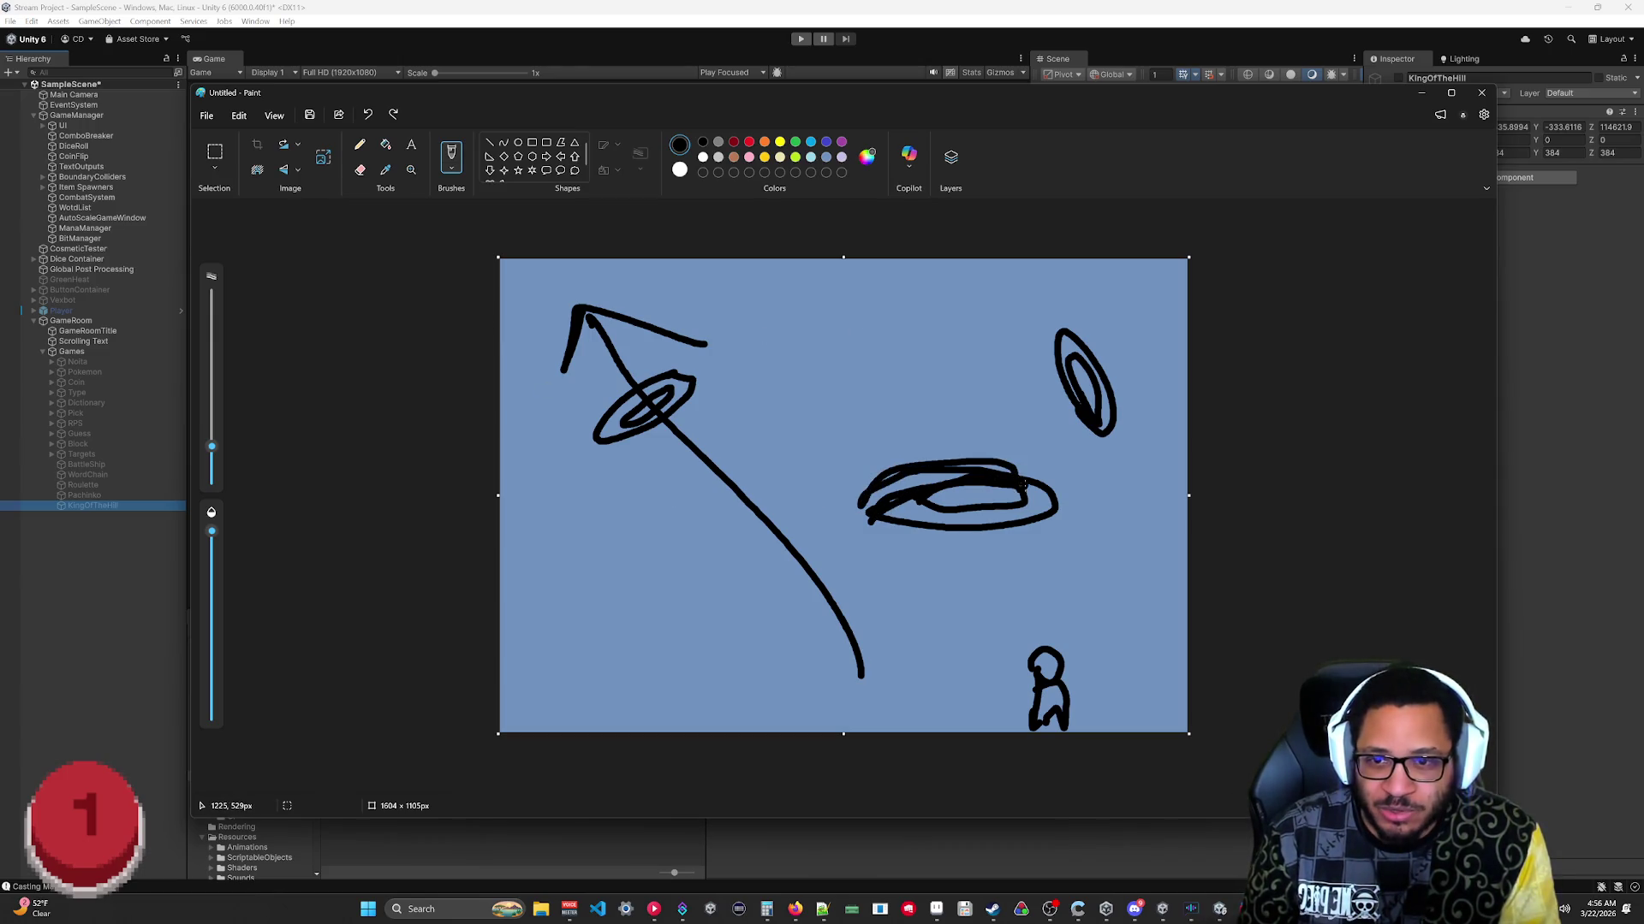
{"action": "left_click_drag", "start_coordinate": [867, 518], "coordinate": [986, 446]}
{"action": "mouse_move", "coordinate": [799, 636]}
{"action": "left_mouse_down"}
{"action": "mouse_move", "coordinate": [850, 403]}
{"action": "mouse_move", "coordinate": [899, 455]}
{"action": "mouse_move", "coordinate": [919, 444]}
{"action": "left_mouse_up"}
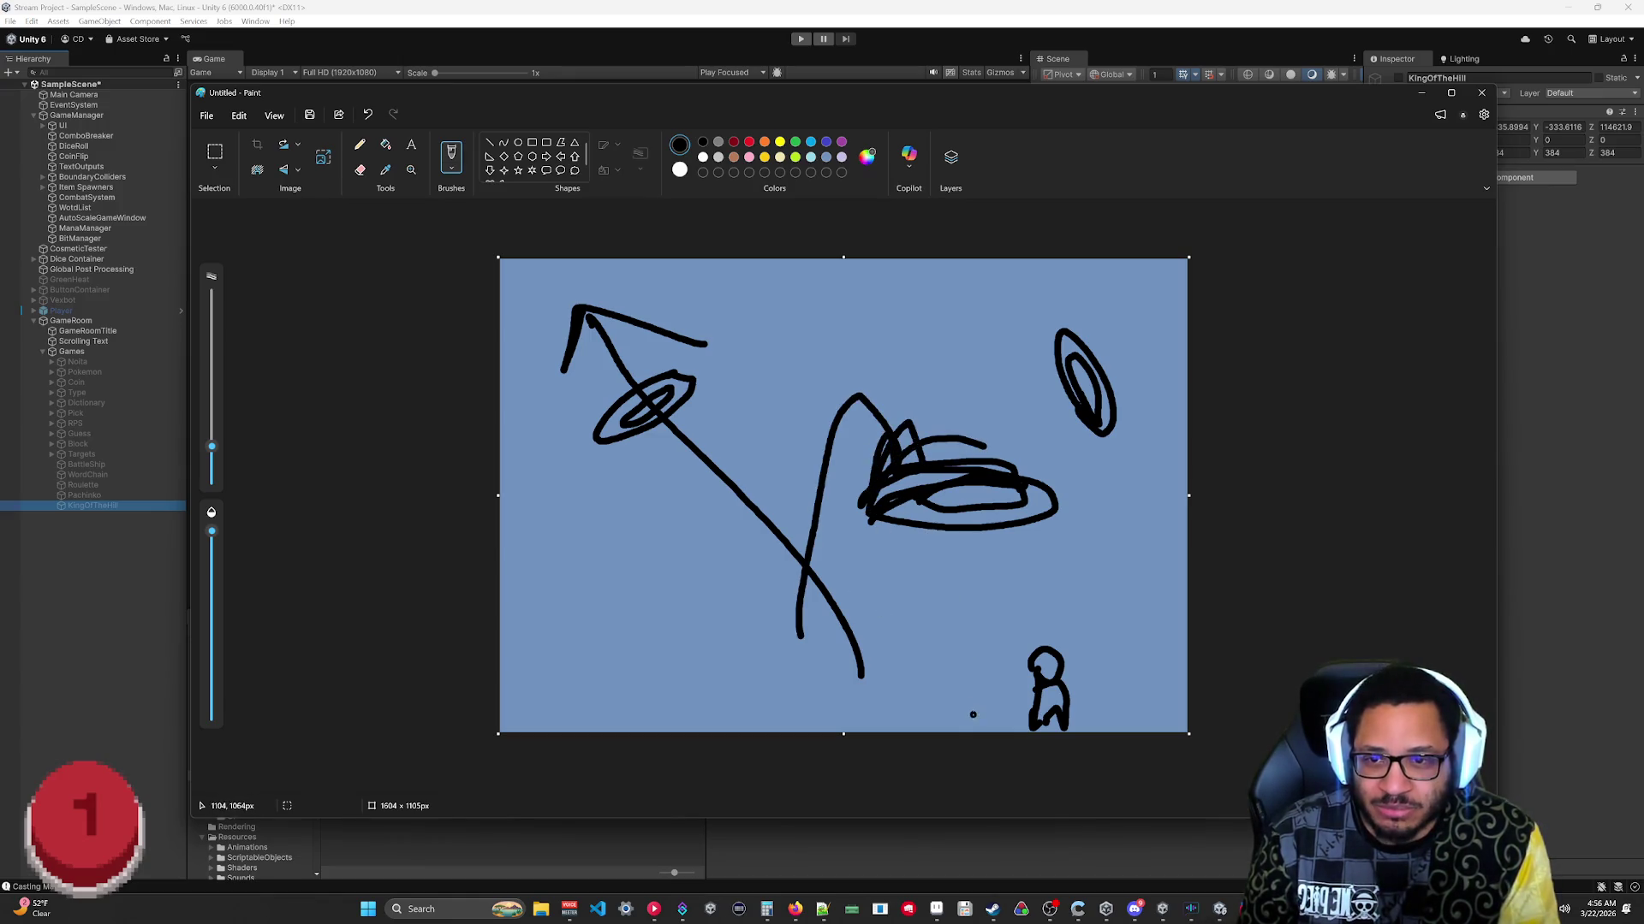
{"action": "left_click_drag", "start_coordinate": [972, 714], "coordinate": [1002, 325]}
{"action": "mouse_move", "coordinate": [988, 386]}
{"action": "left_mouse_down"}
{"action": "mouse_move", "coordinate": [1008, 313]}
{"action": "mouse_move", "coordinate": [1018, 381]}
{"action": "left_mouse_up"}
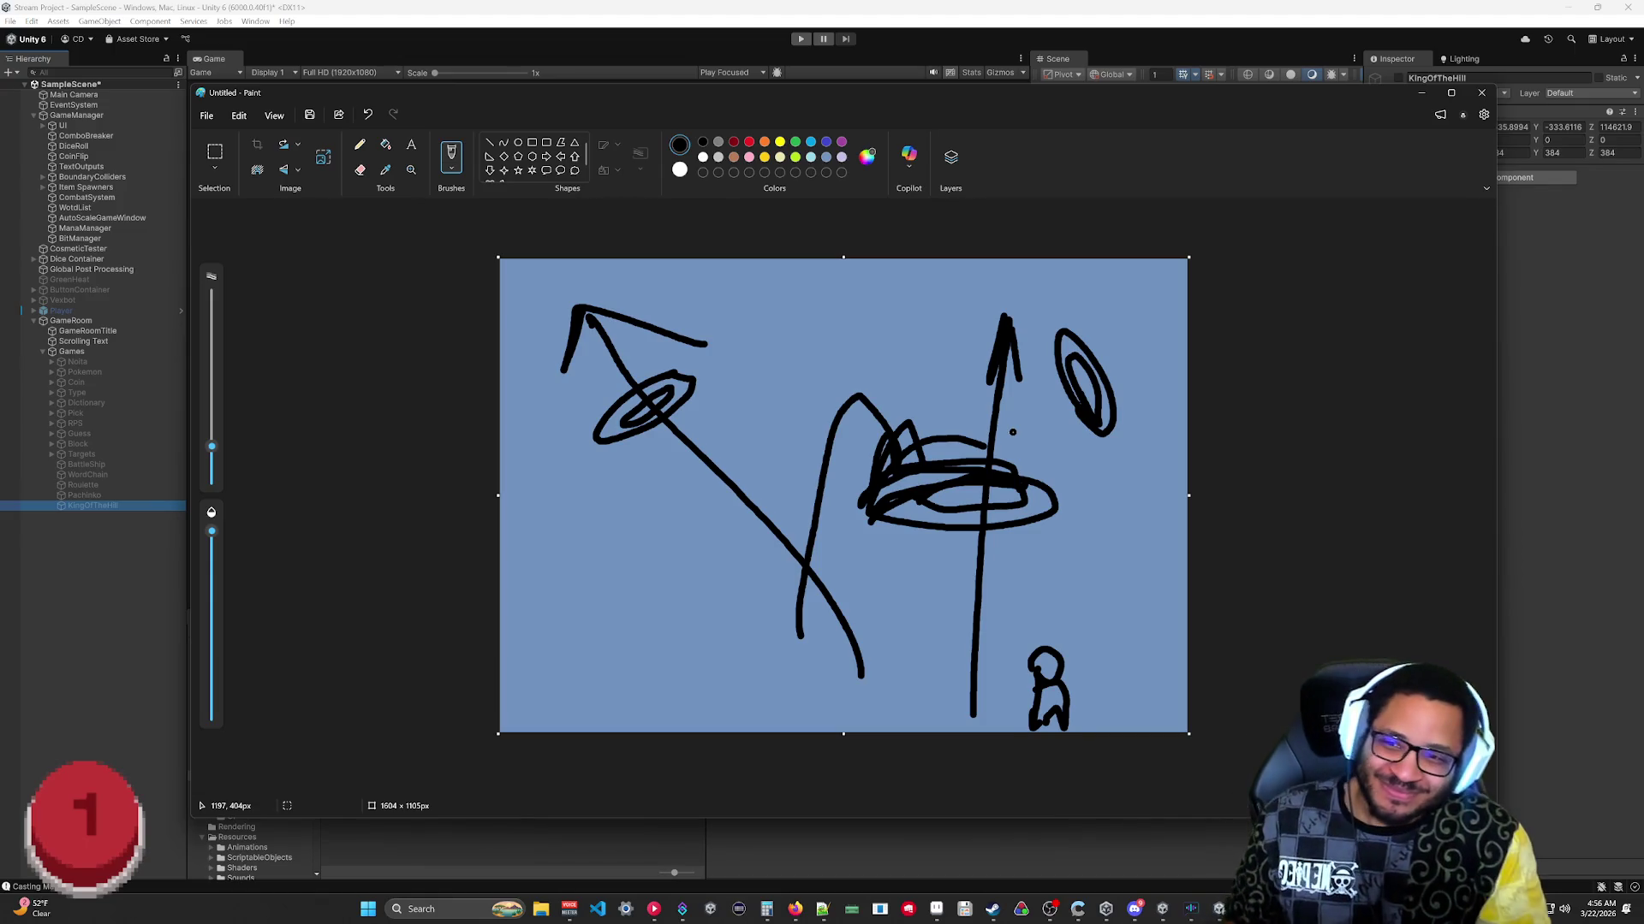
Undo the recent strokes until only the small figure remains.
{"action": "key", "text": "ctrl+z"}
{"action": "key", "text": "ctrl+z"}
{"action": "key", "text": "ctrl+z"}
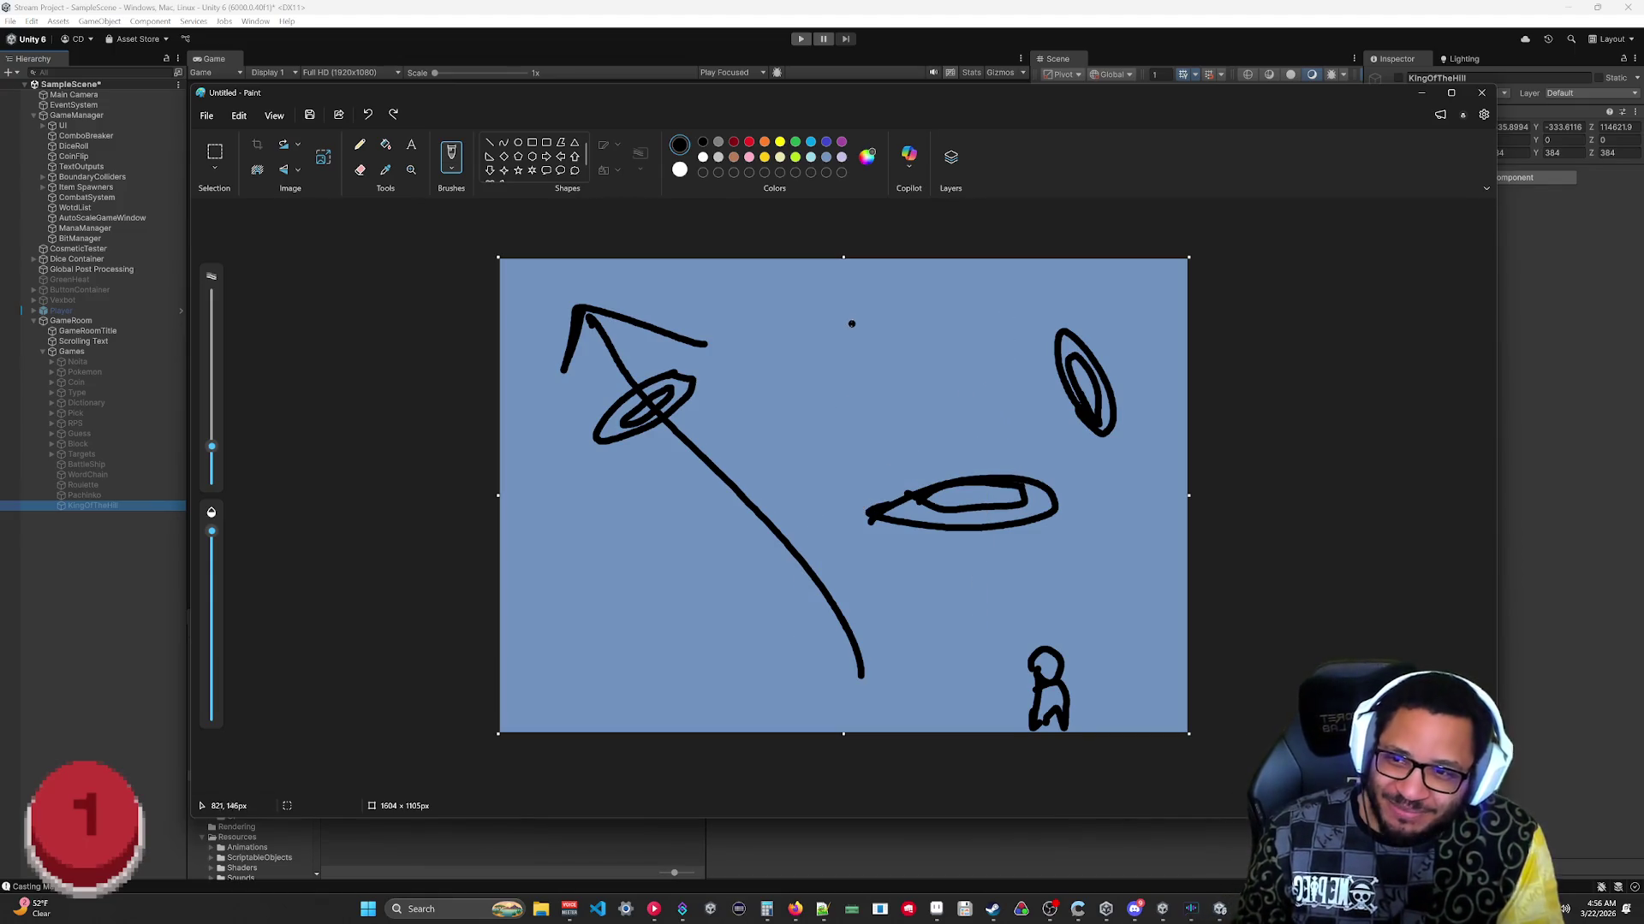
{"action": "key", "text": "ctrl+z"}
{"action": "key", "text": "ctrl+z"}
{"action": "key", "text": "ctrl+z"}
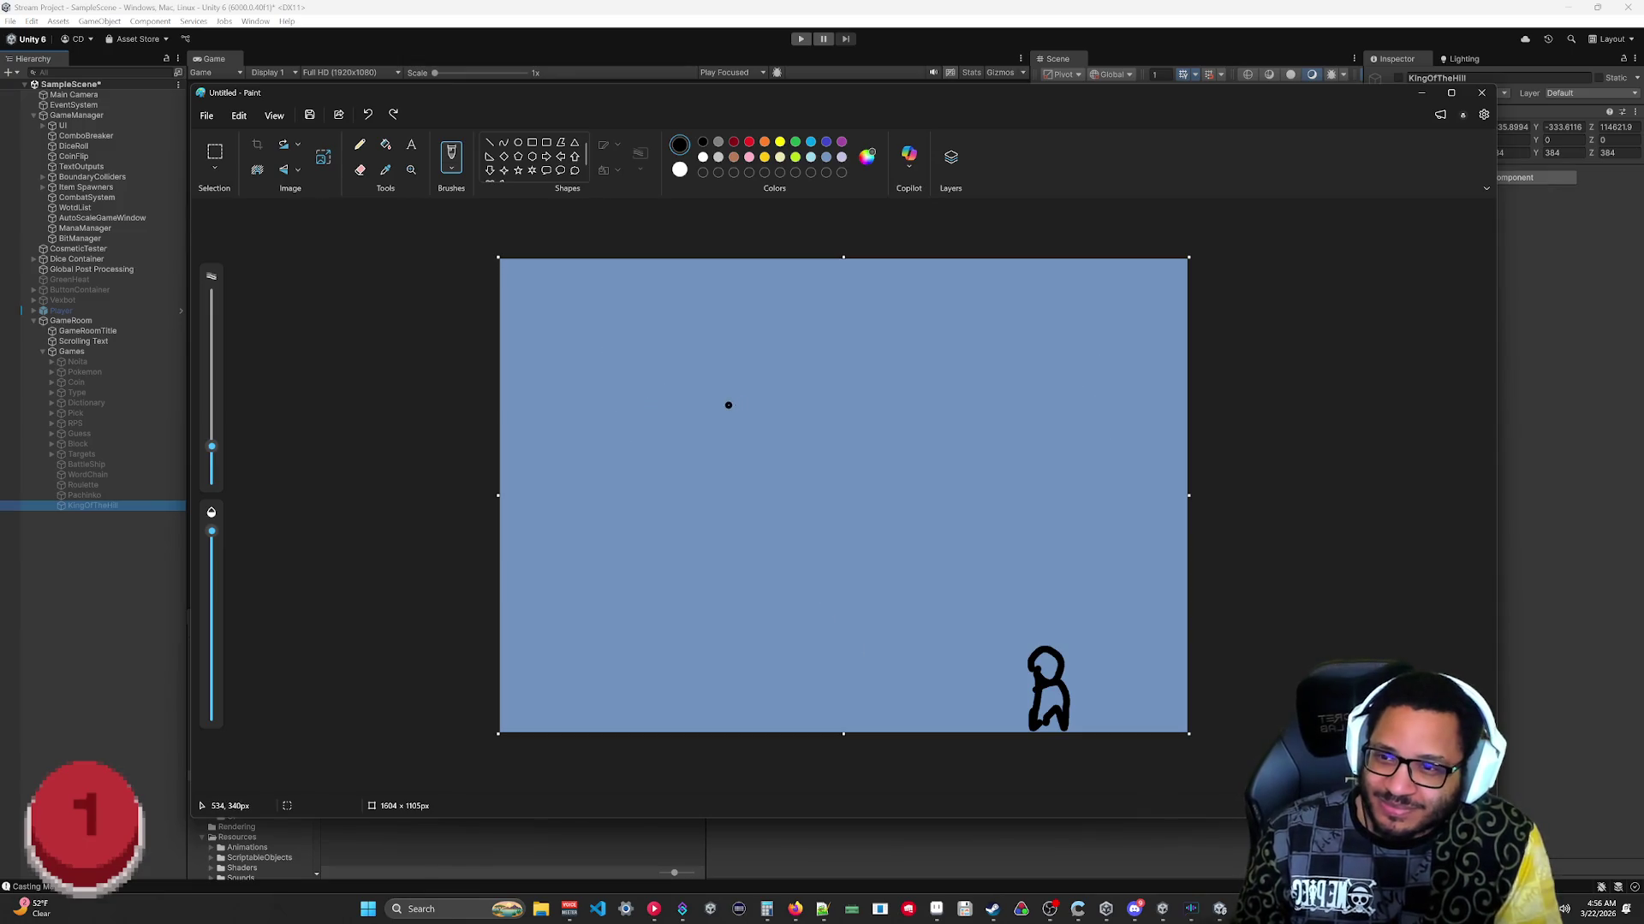
{"action": "key", "text": "ctrl+z"}
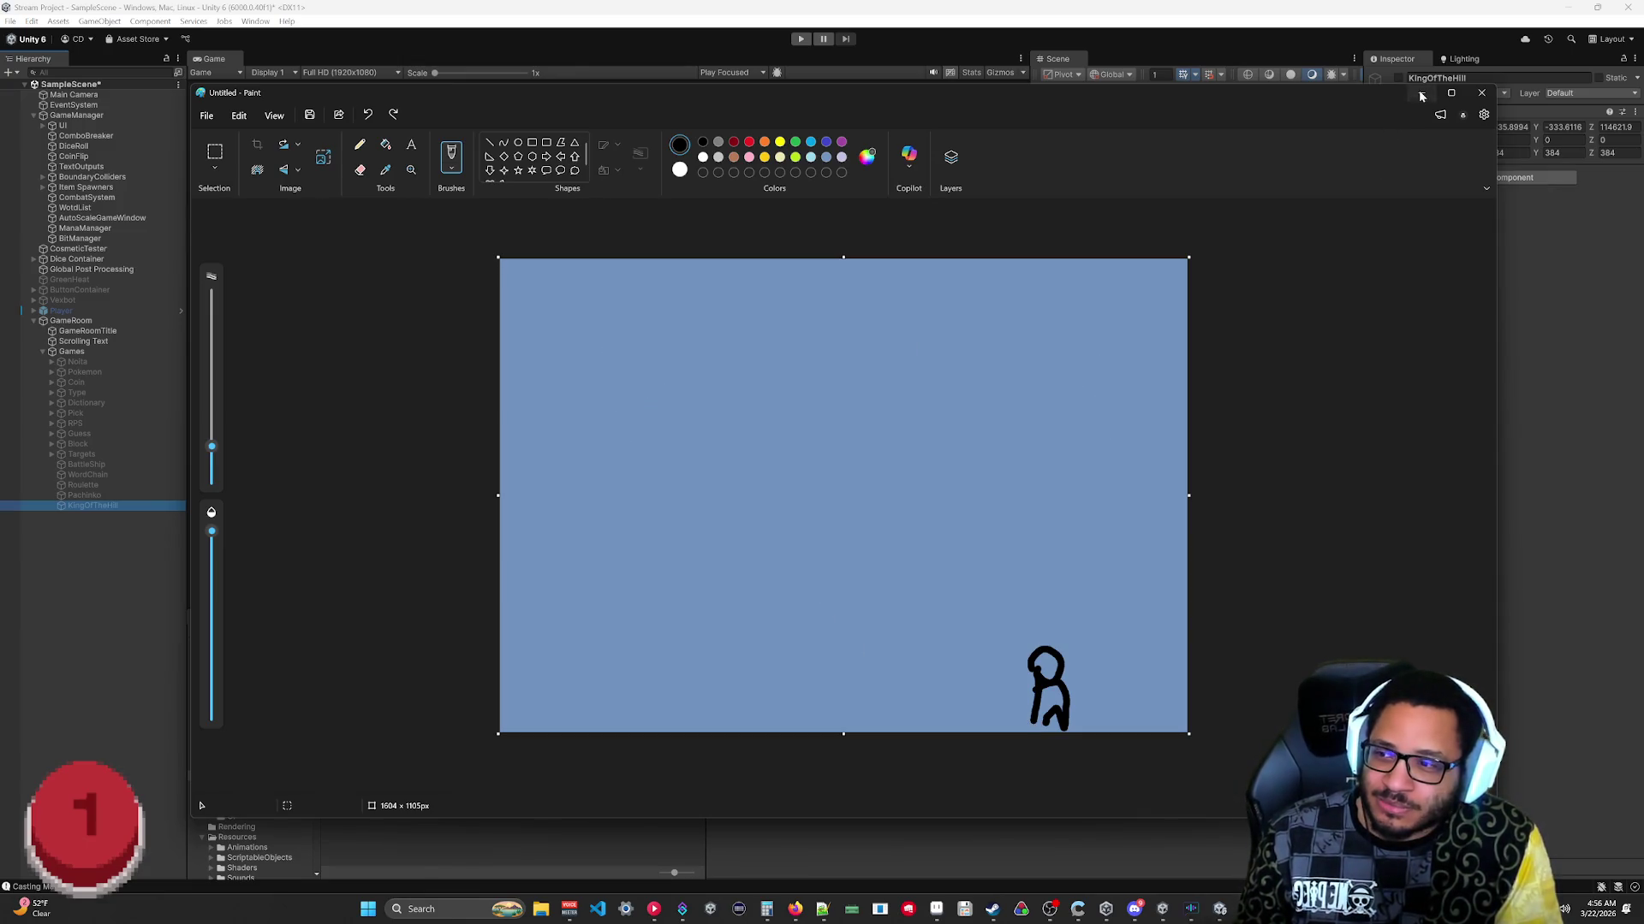
Back in Unity, create a new empty object under Games after KingOfTheHill.
{"action": "left_click", "coordinate": [1421, 94]}
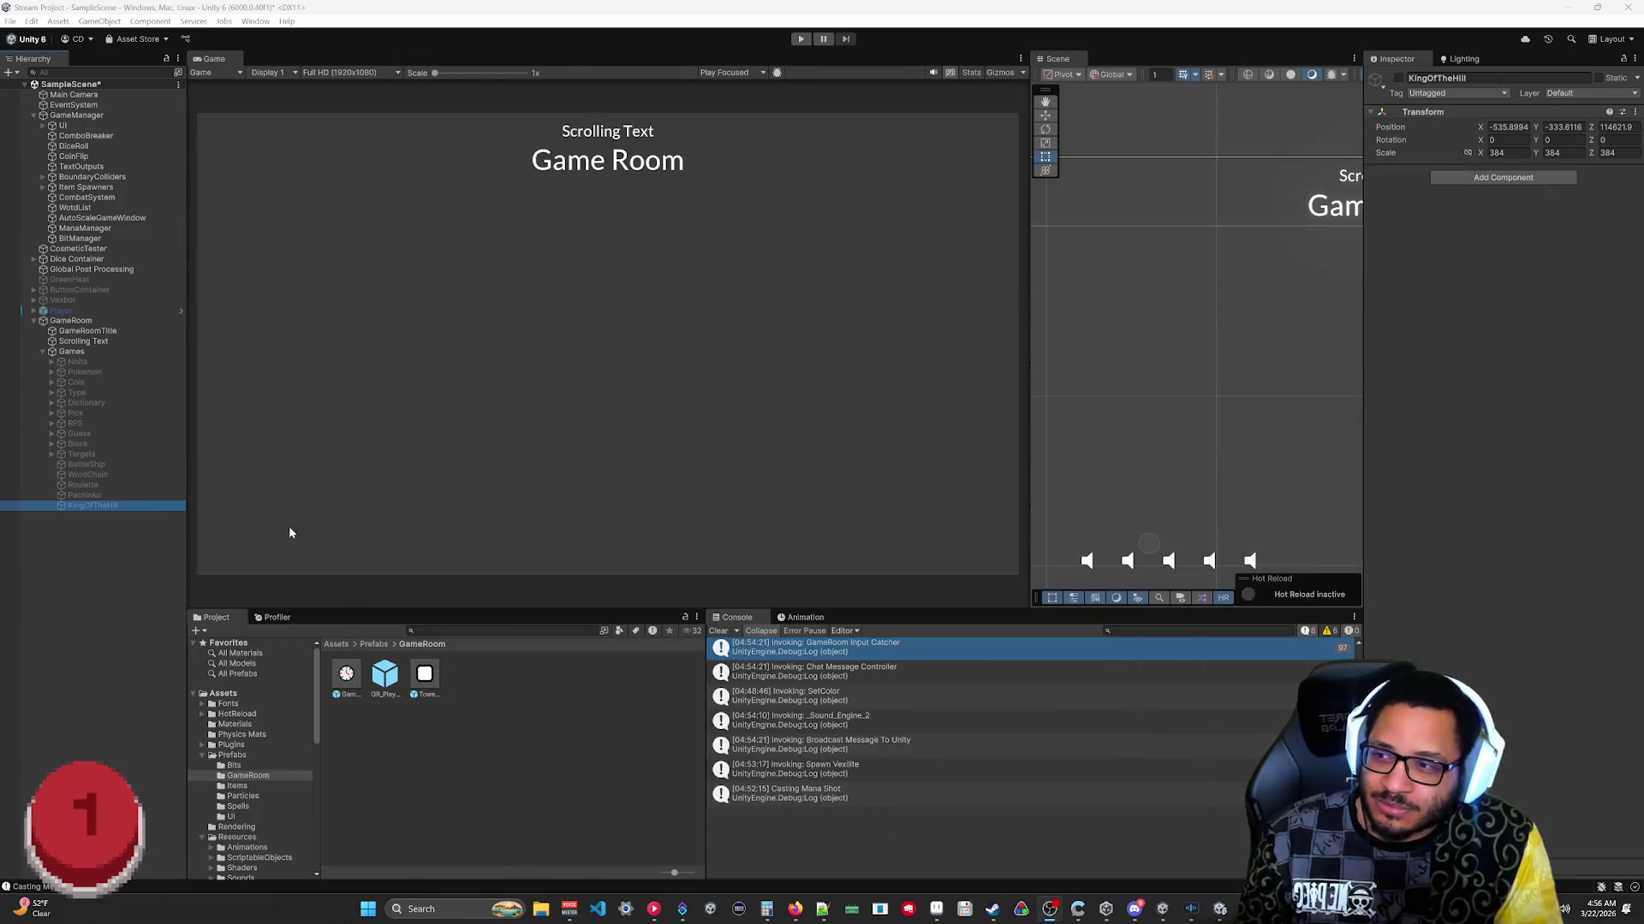
{"action": "left_click", "coordinate": [101, 506]}
{"action": "right_click", "coordinate": [91, 538]}
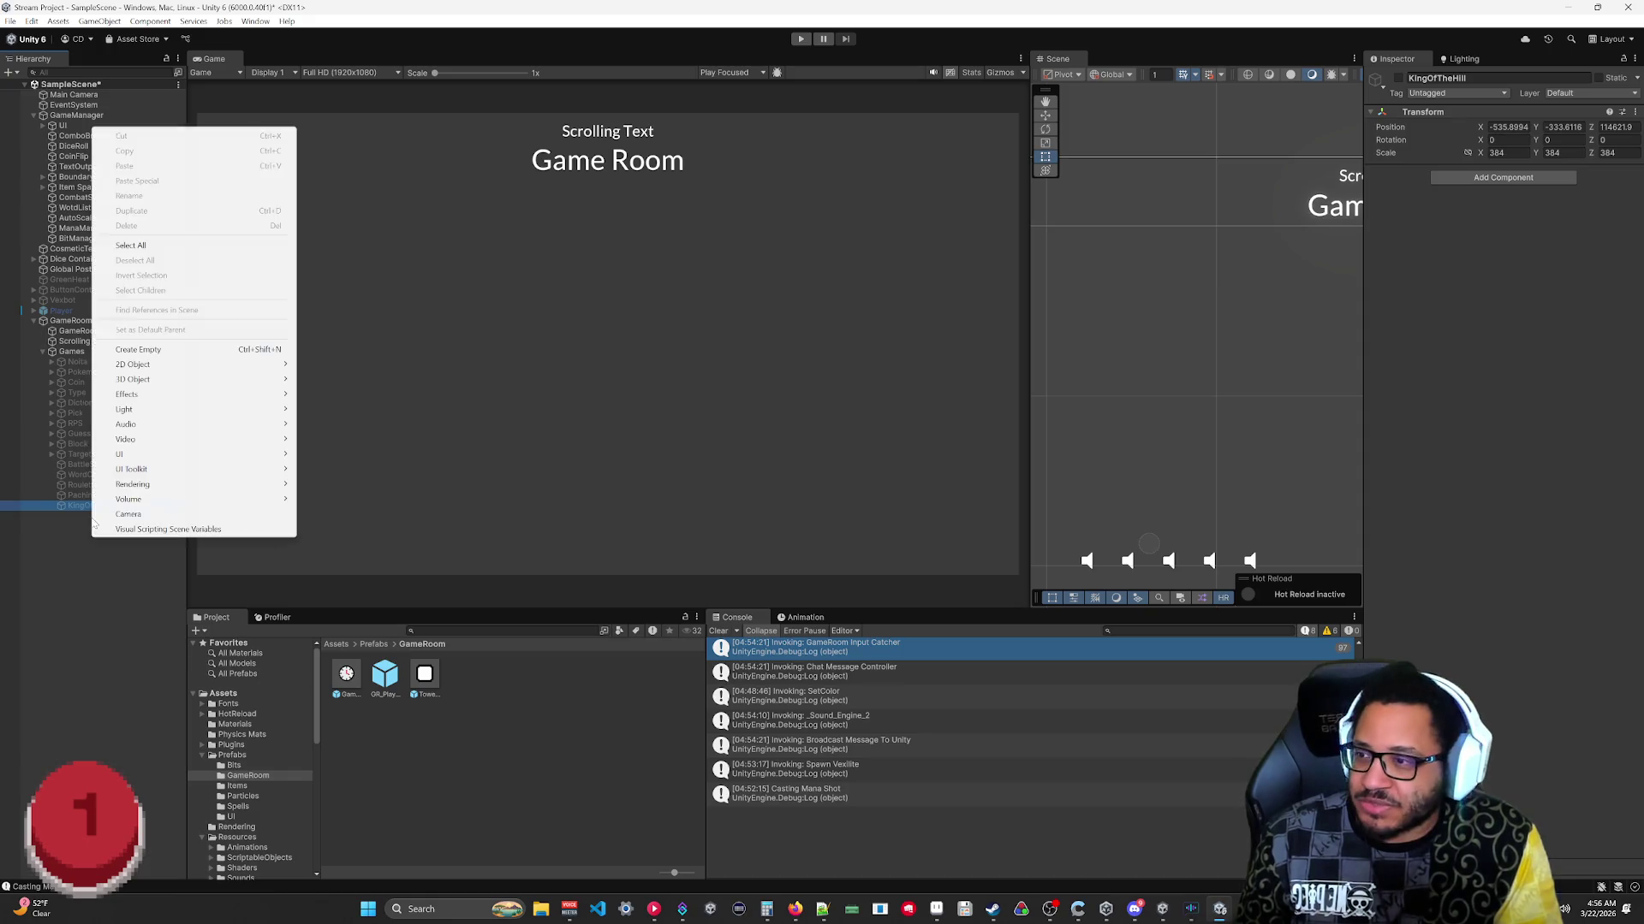
{"action": "left_click", "coordinate": [166, 351]}
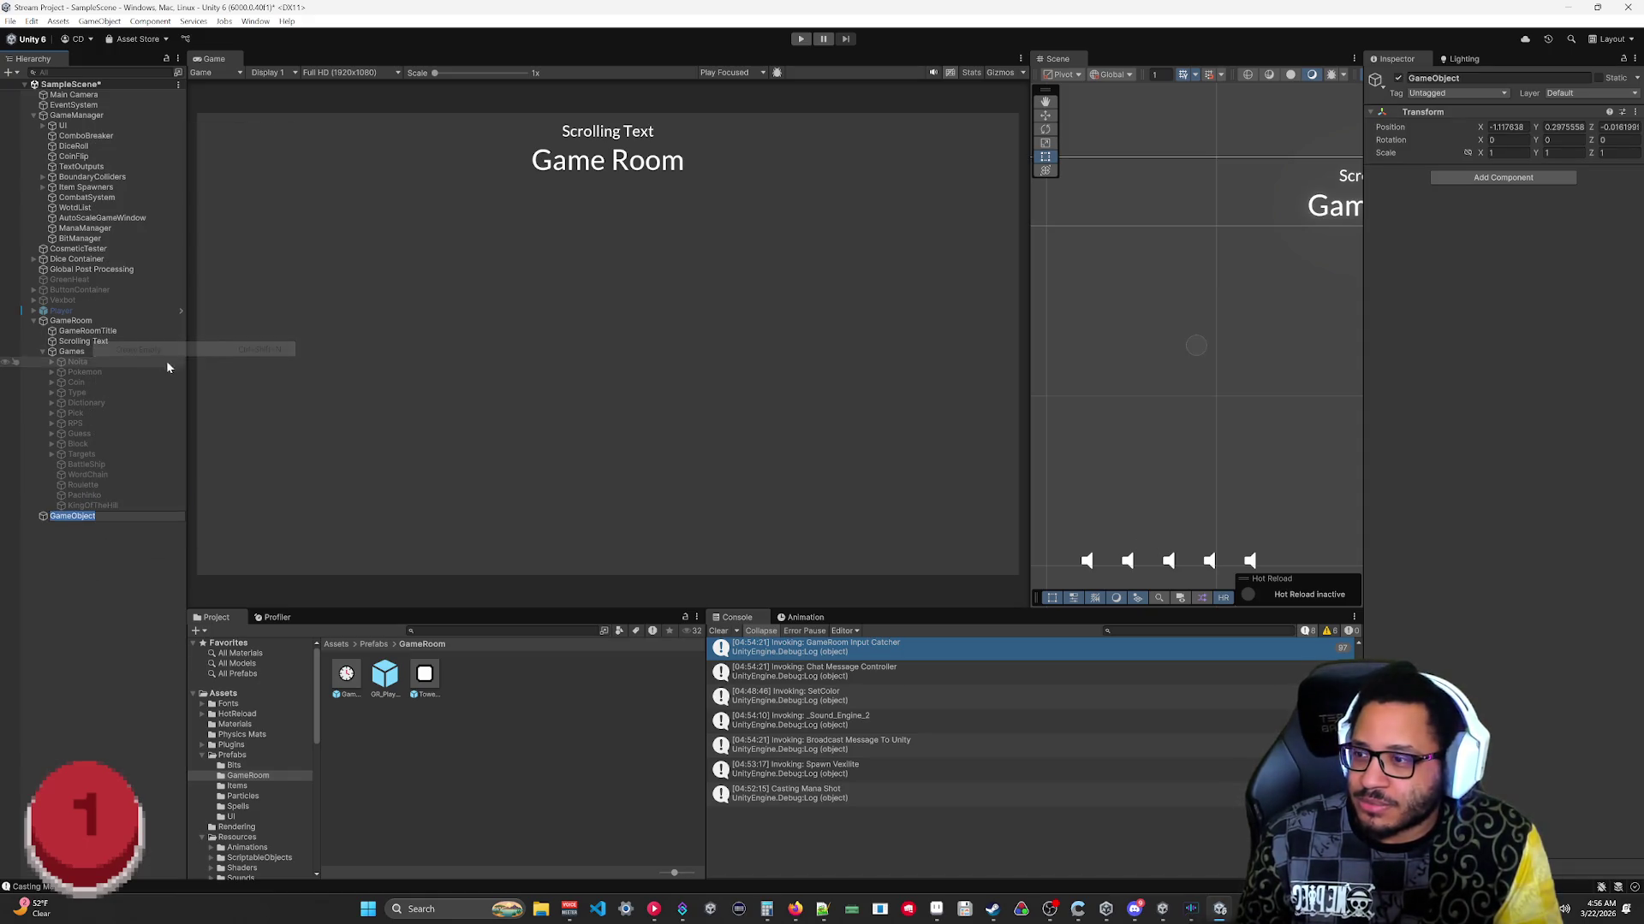
{"action": "left_click", "coordinate": [44, 516]}
{"action": "left_click_drag", "start_coordinate": [58, 525], "coordinate": [62, 518]}
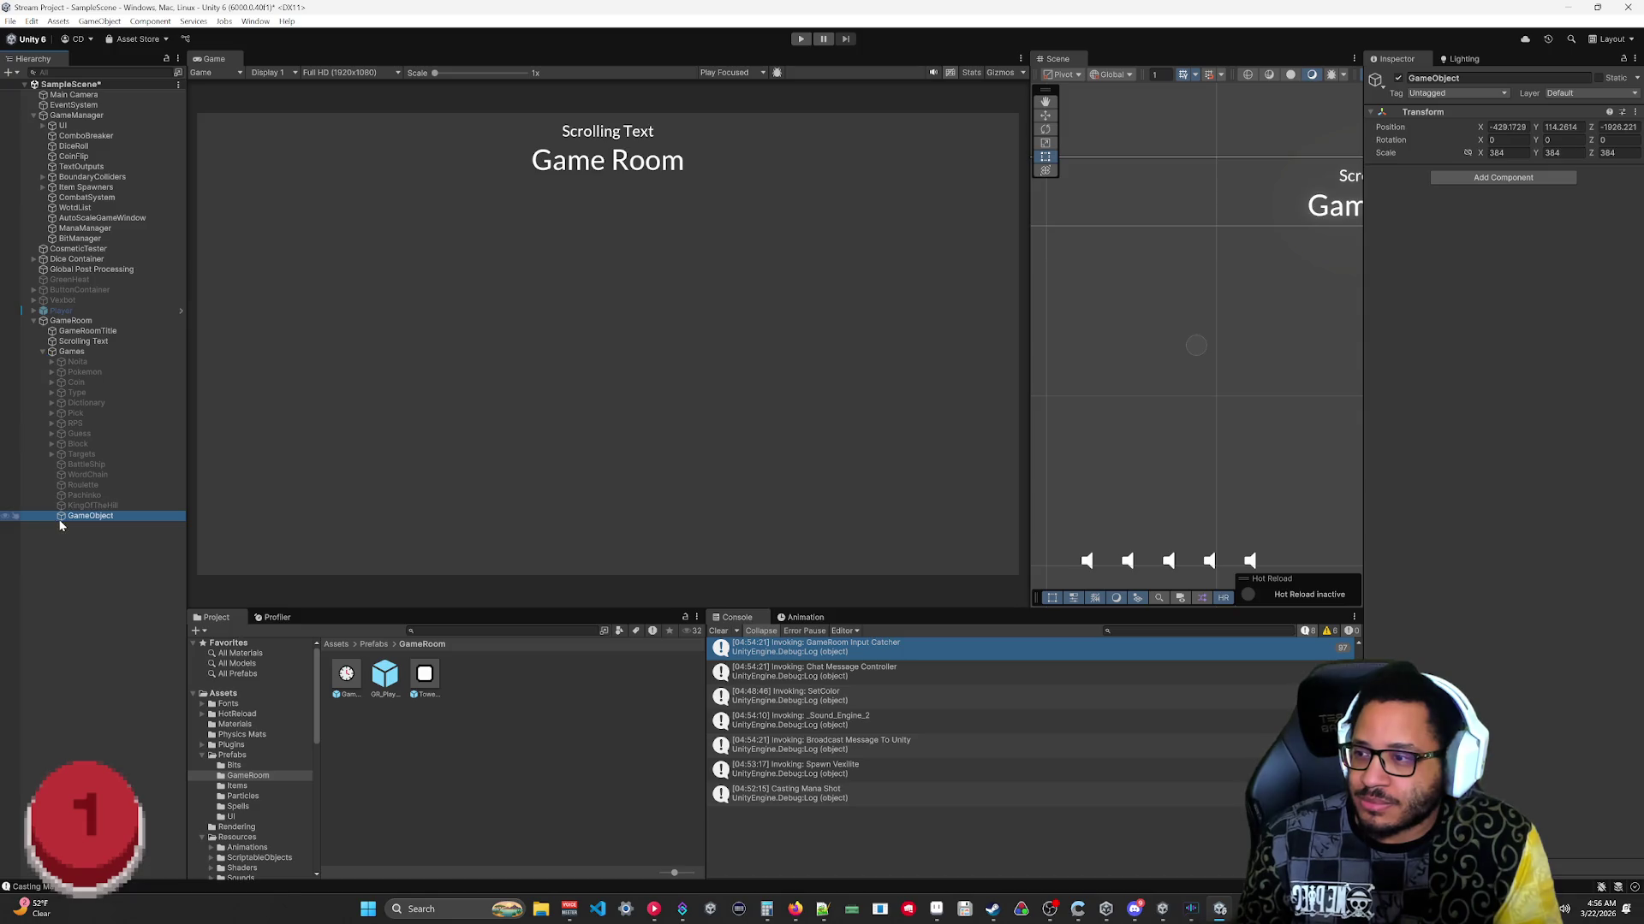
Rename the new object RingPassthrough and deactivate it.
{"action": "left_click", "coordinate": [1443, 79]}
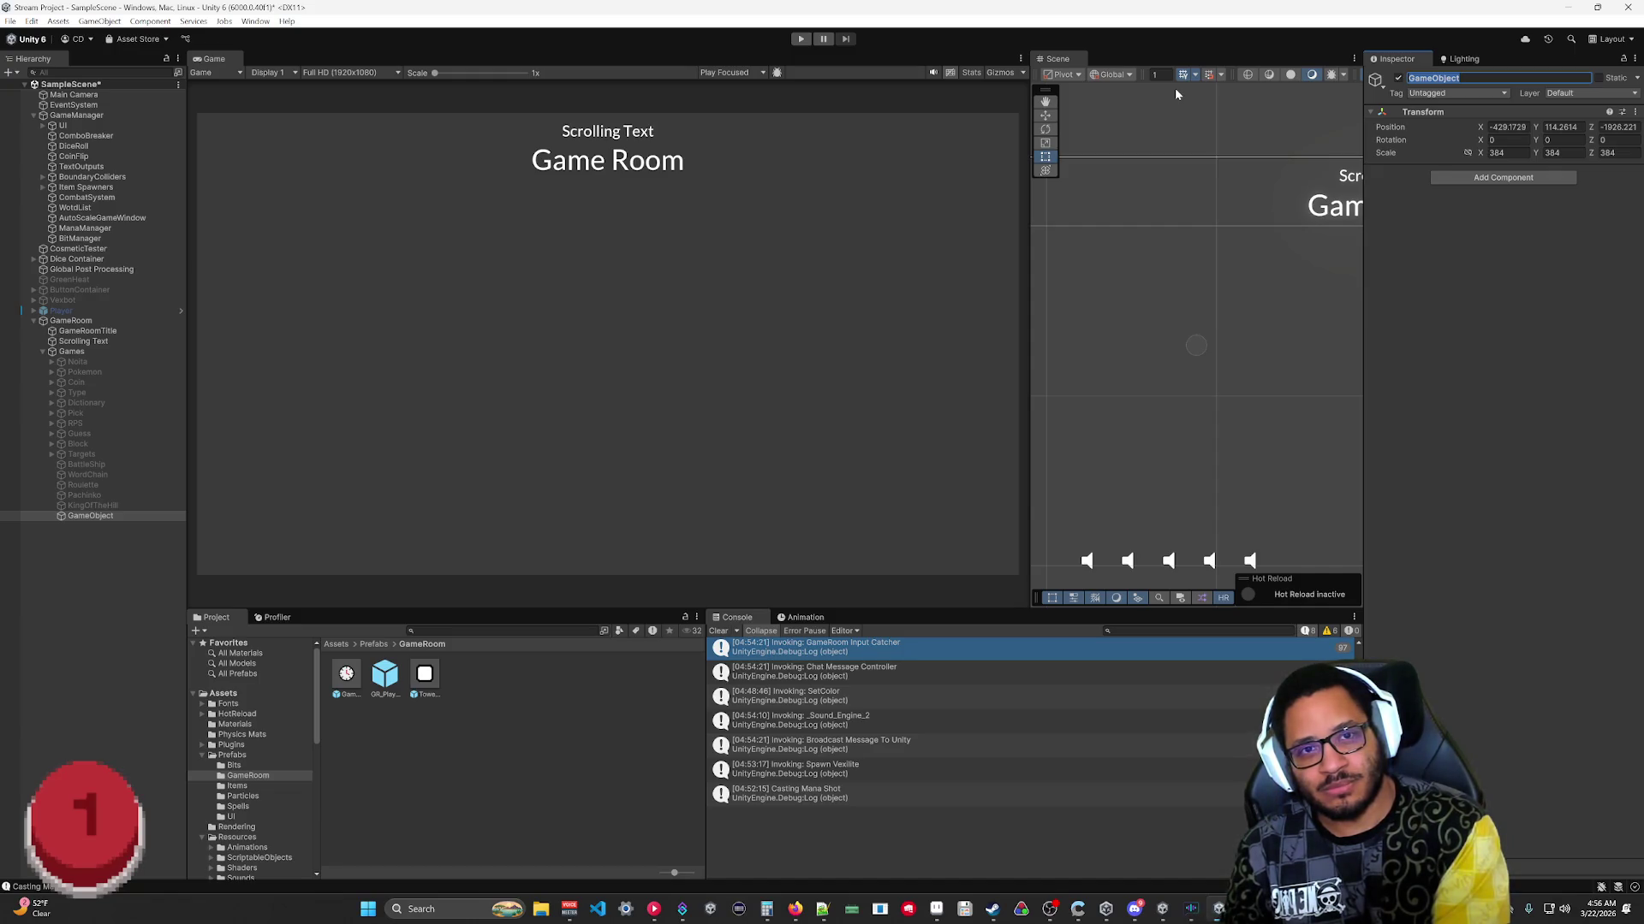
{"action": "type", "text": "Ring"}
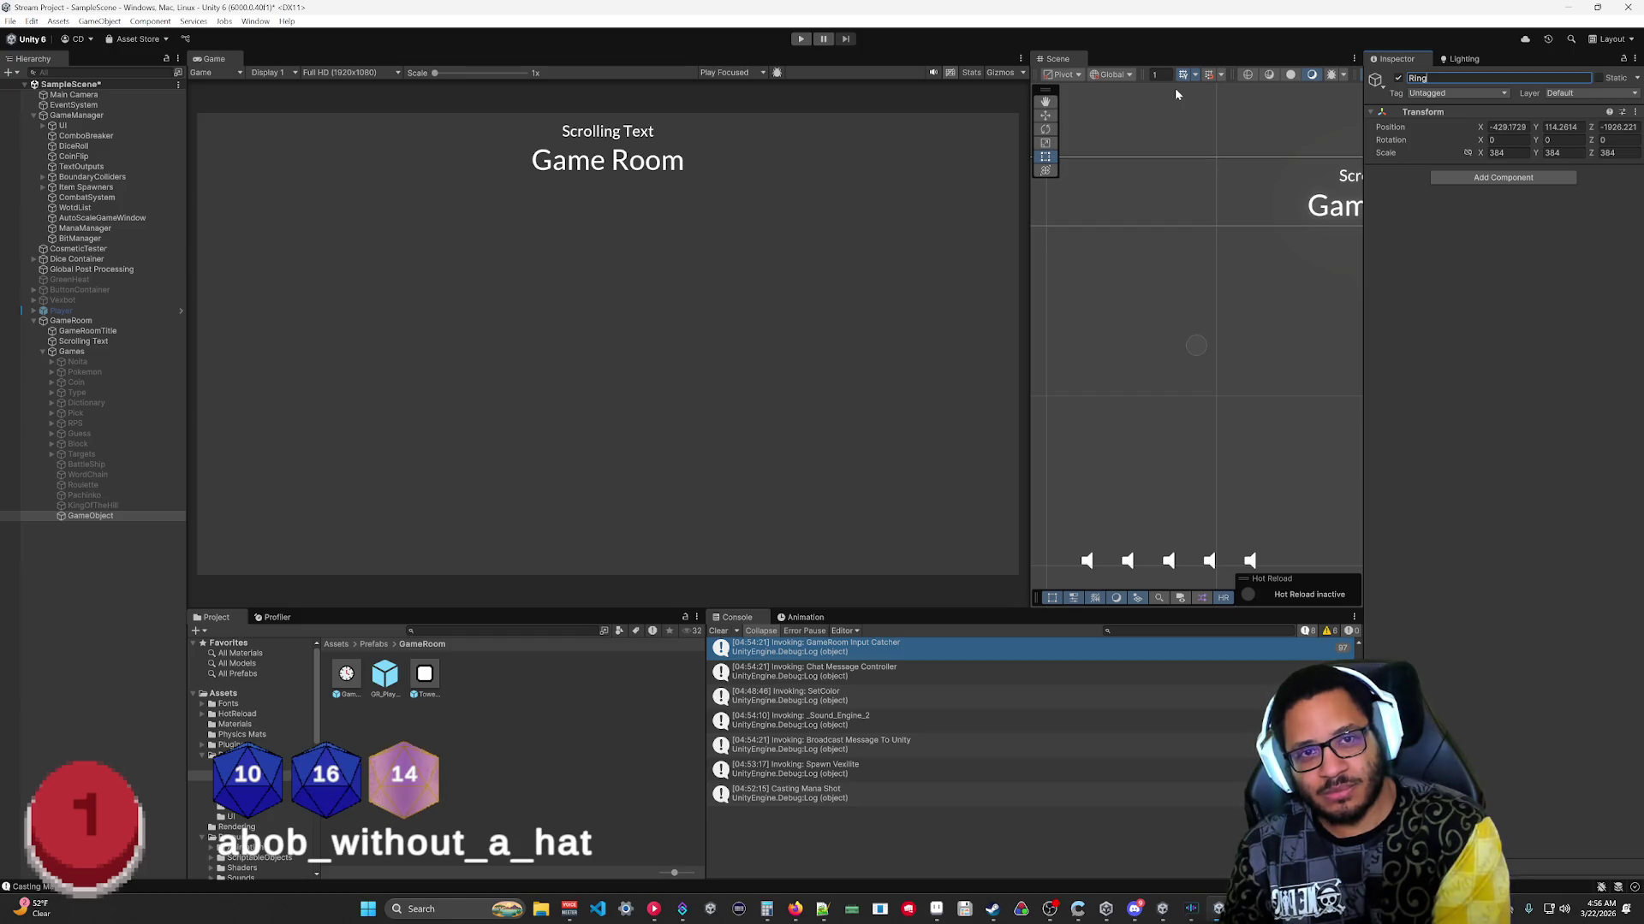
{"action": "type", "text": "Passthrough"}
{"action": "key", "text": "Return"}
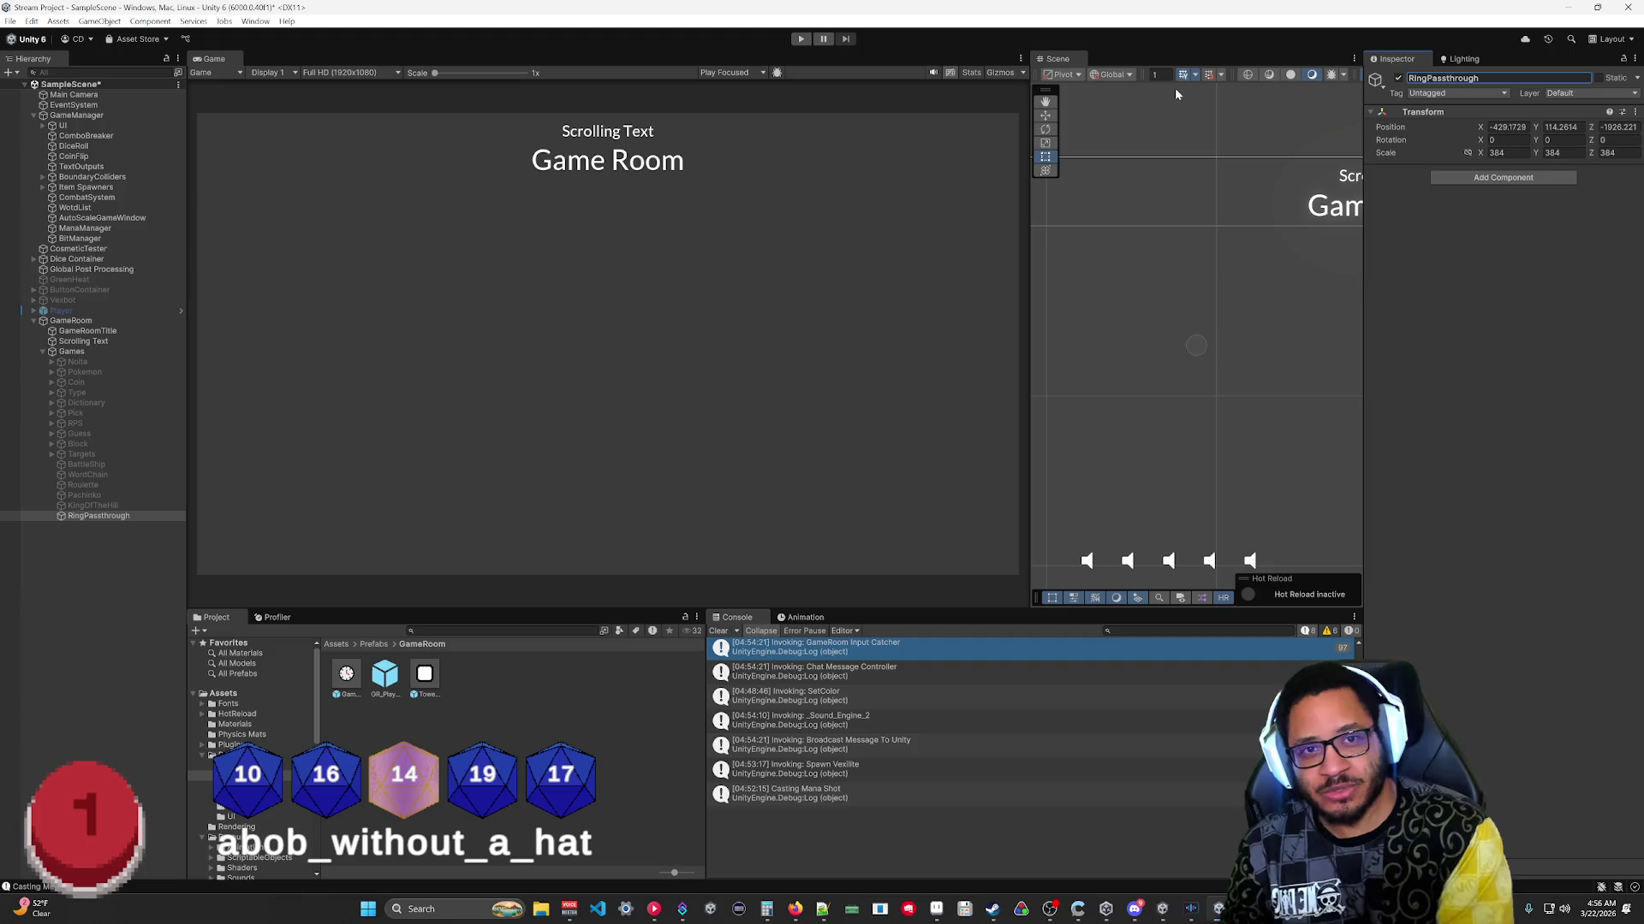
{"action": "left_click", "coordinate": [1399, 78]}
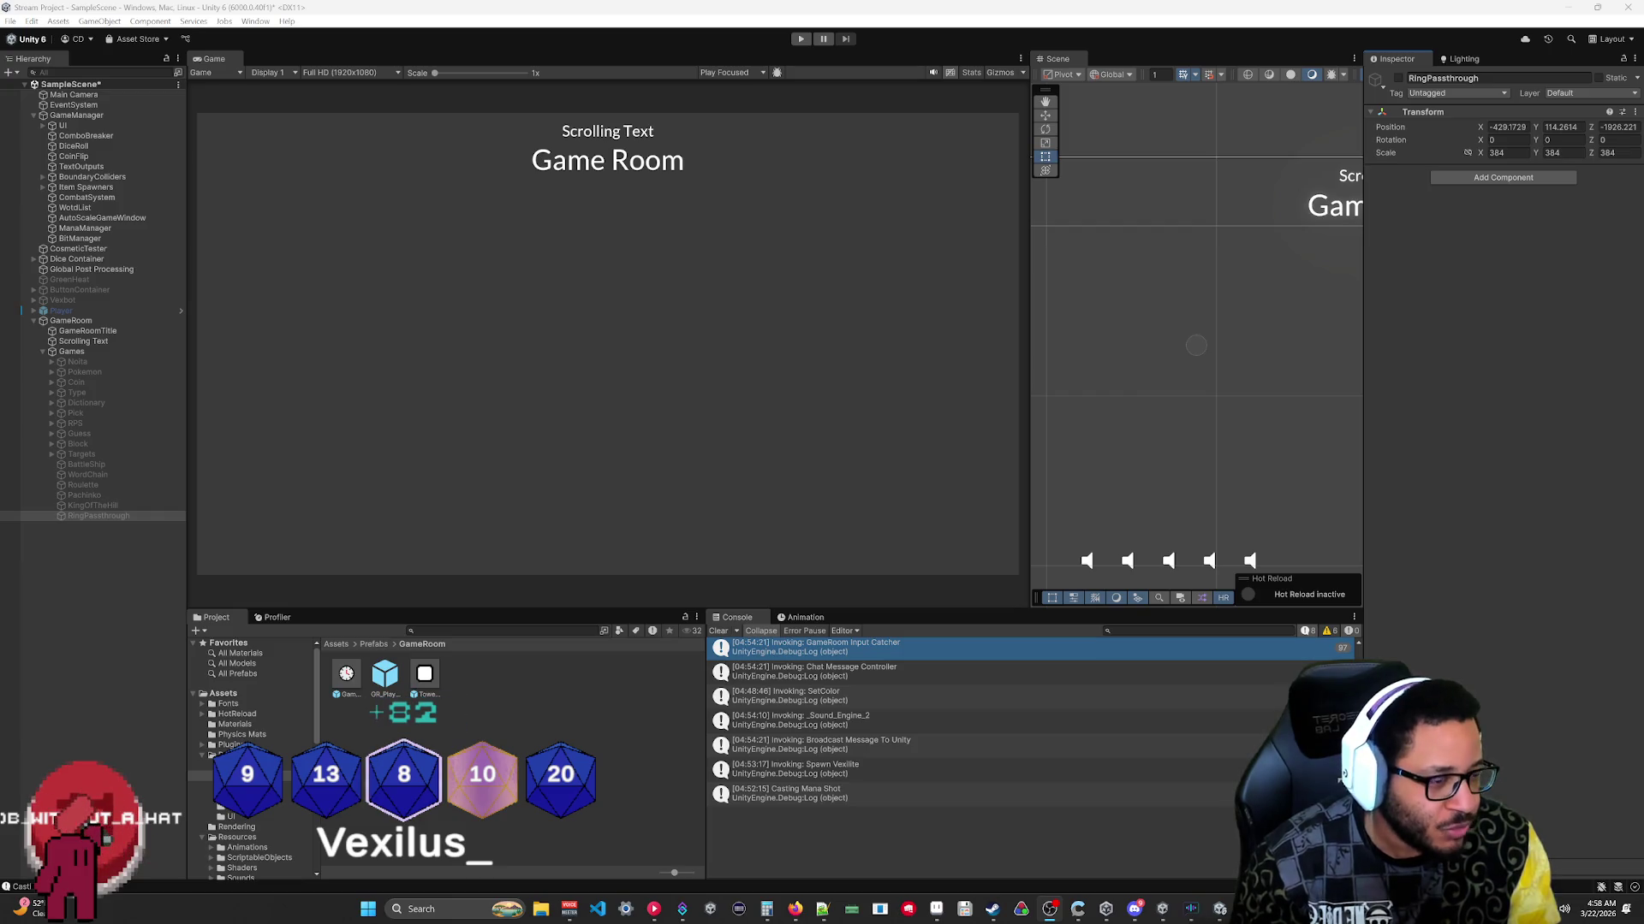
Switch to Firefox showing the "Bit shifting ( layer mask )" forum thread.
{"action": "key", "text": "alt+Tab"}
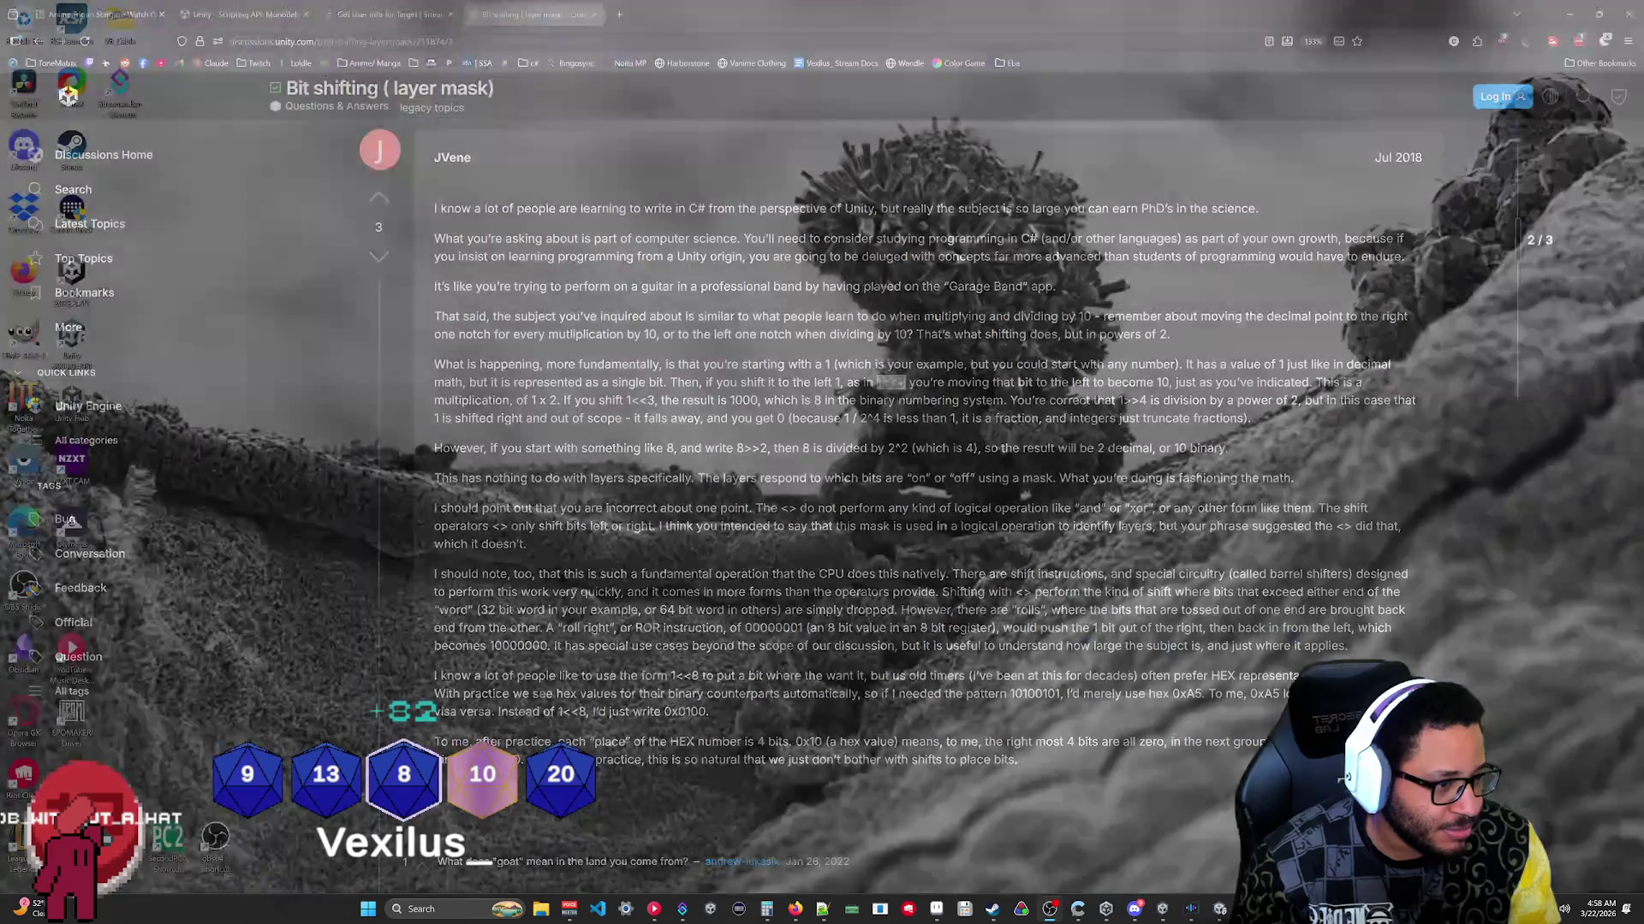